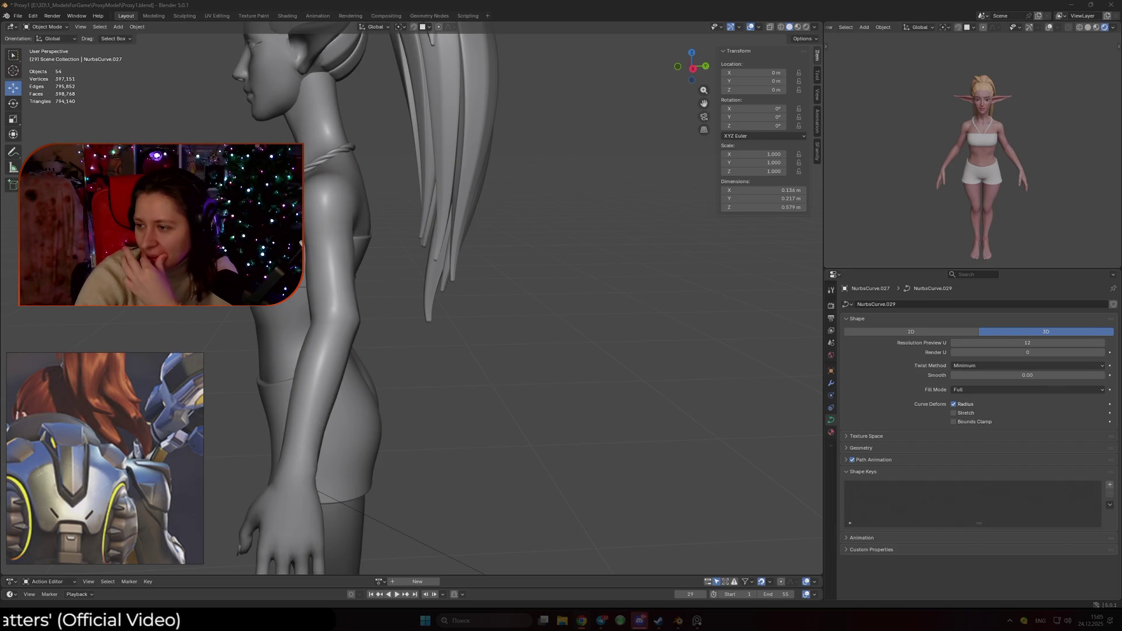
# - Pan and zoom the PureRef board to study the newly added character sculpt references
pyautogui.scroll(-5, 64, 488)
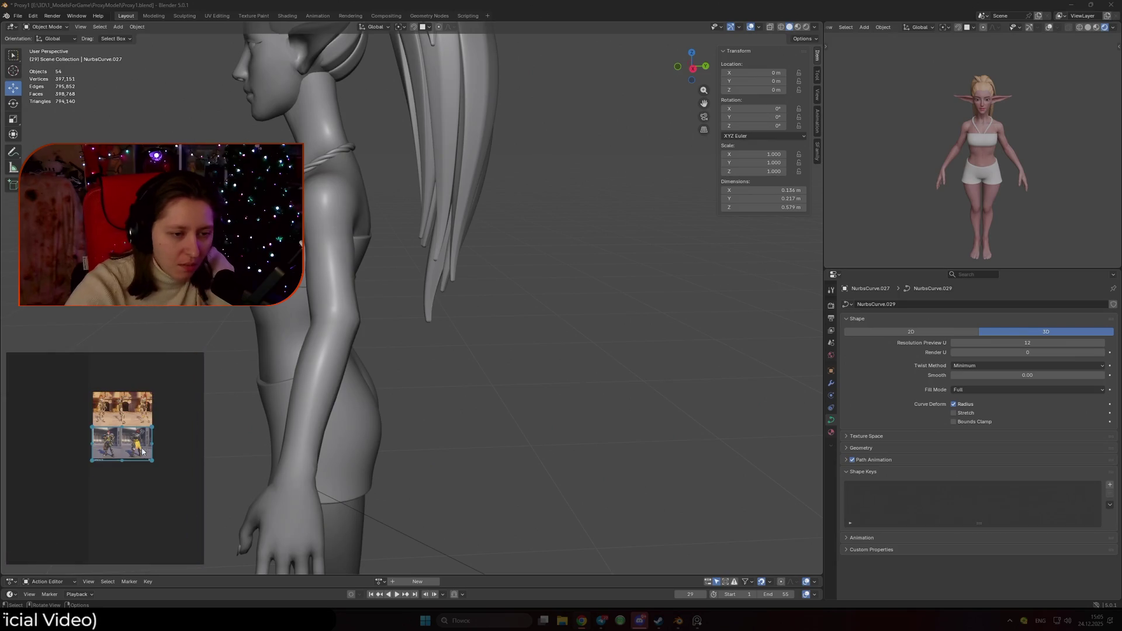
pyautogui.scroll(3, 63, 488)
pyautogui.moveTo(64, 488); pyautogui.dragTo(112, 467, button='middle')
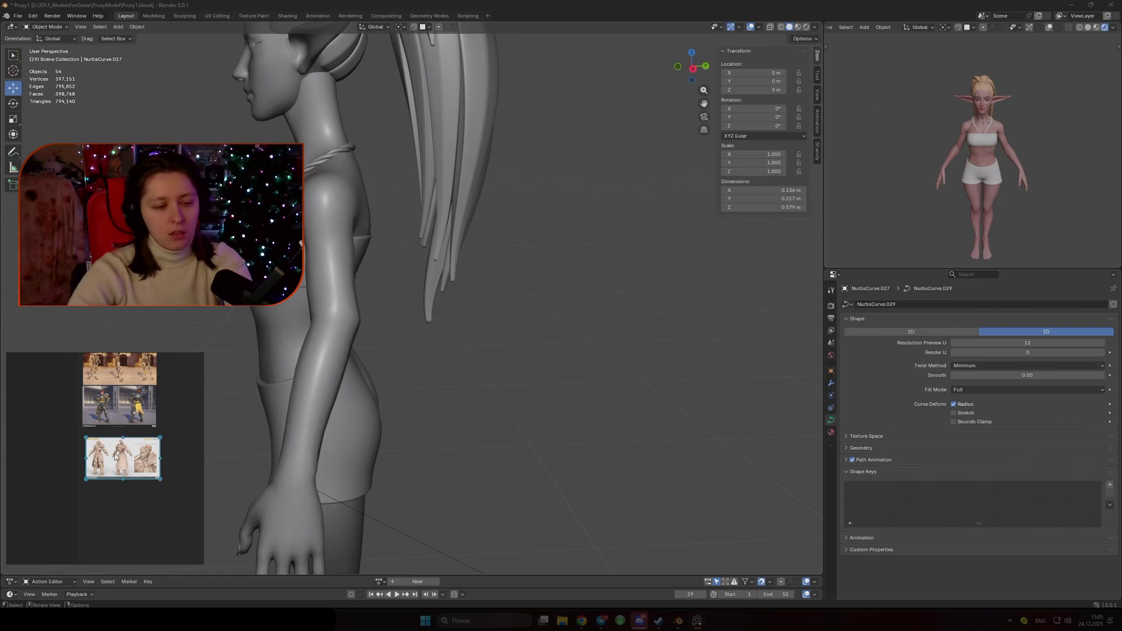
pyautogui.scroll(5, 58, 444)
pyautogui.scroll(-3, 111, 447)
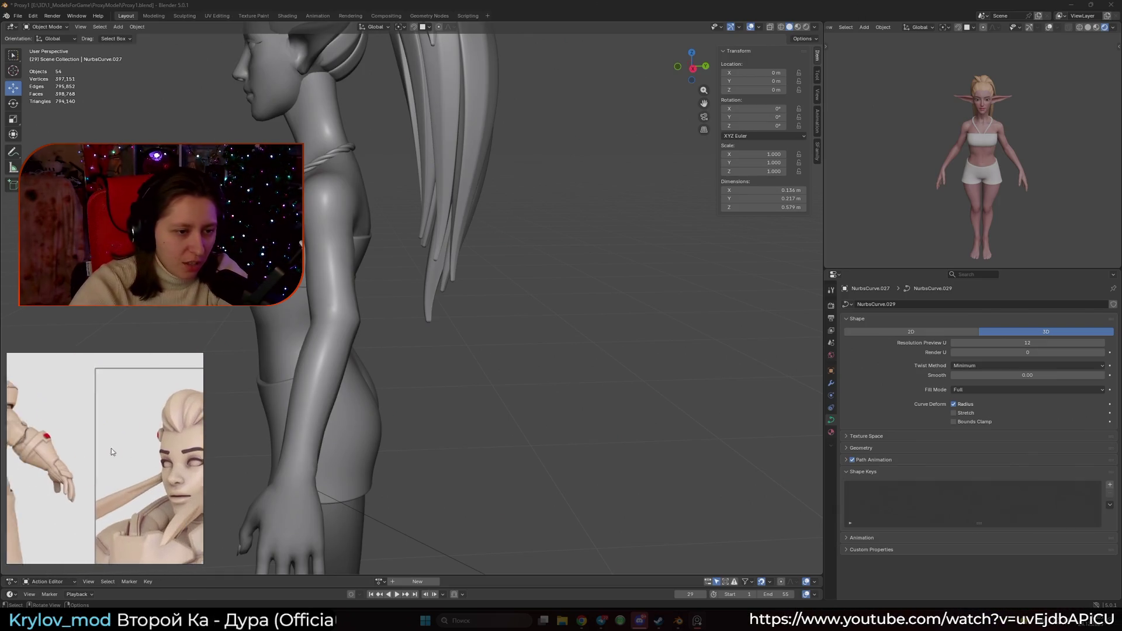
pyautogui.scroll(4, 131, 454)
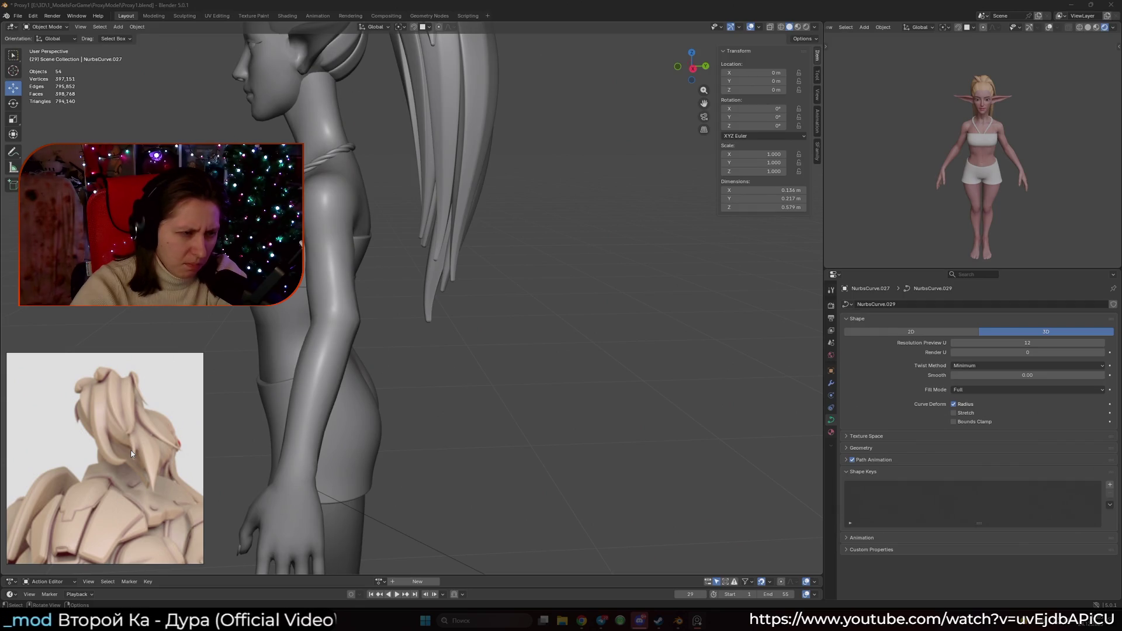
pyautogui.scroll(-3, 131, 454)
pyautogui.scroll(4, 140, 426)
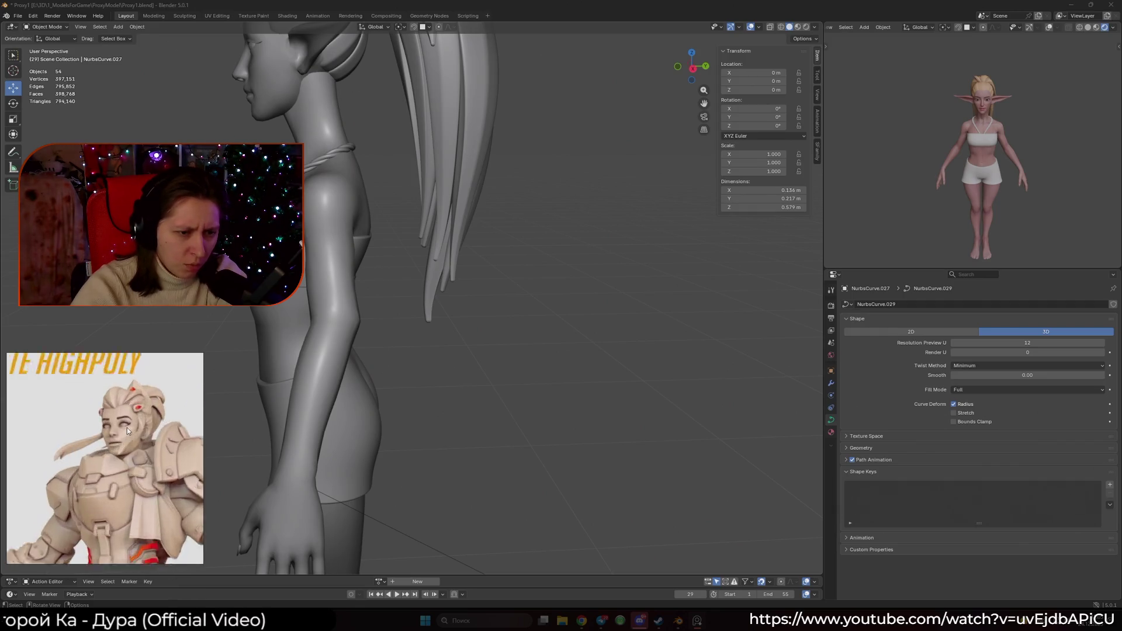
pyautogui.scroll(2, 127, 428)
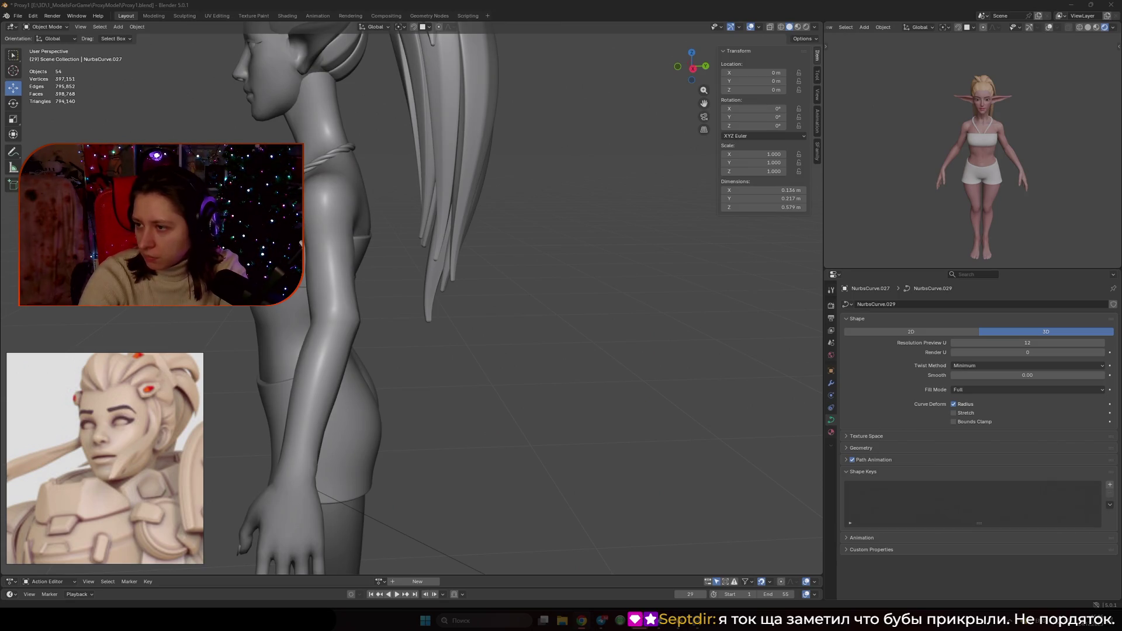
# - Paste the armored characters image into PureRef and place it below the image stack
pyautogui.scroll(-4, 144, 442)
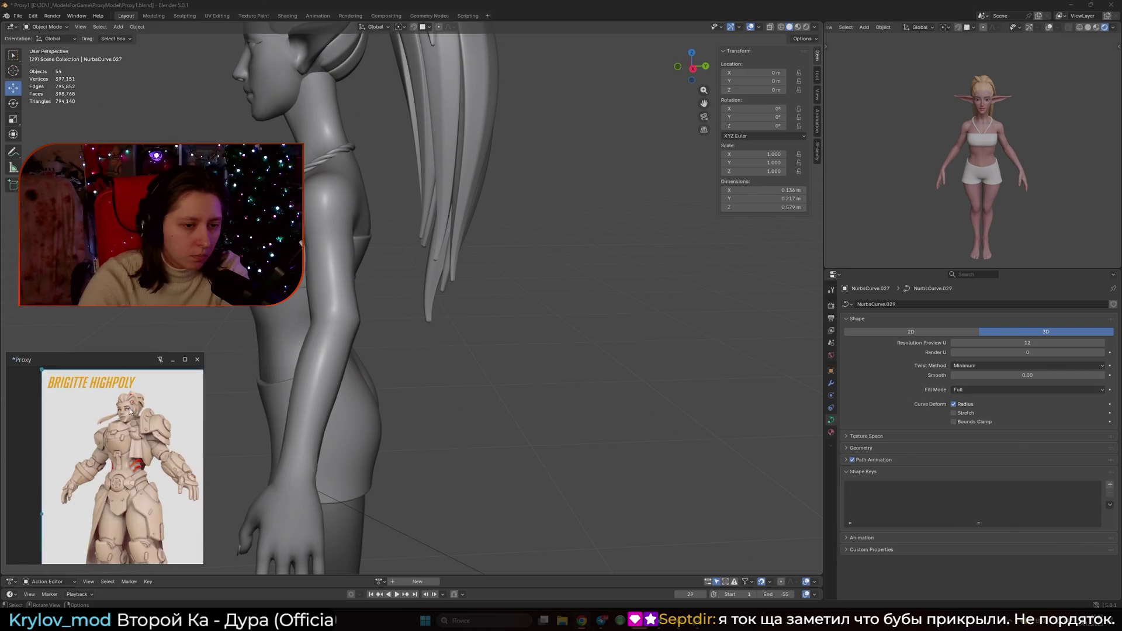
pyautogui.click(73, 431)
pyautogui.hotkey('ctrl', 'v')
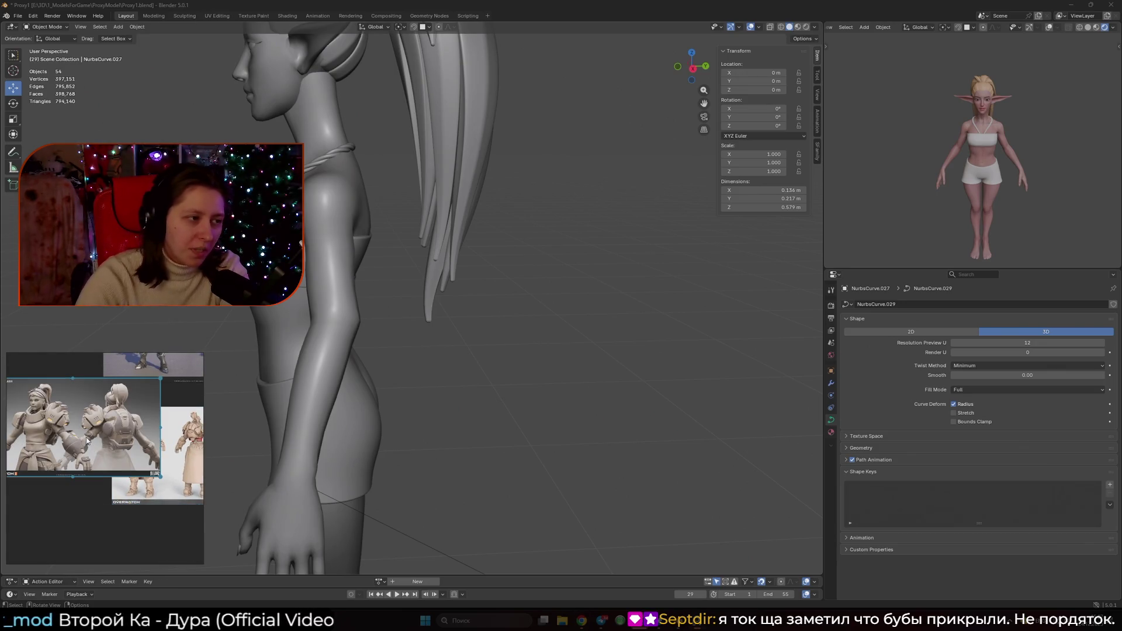
pyautogui.scroll(-5, 91, 431)
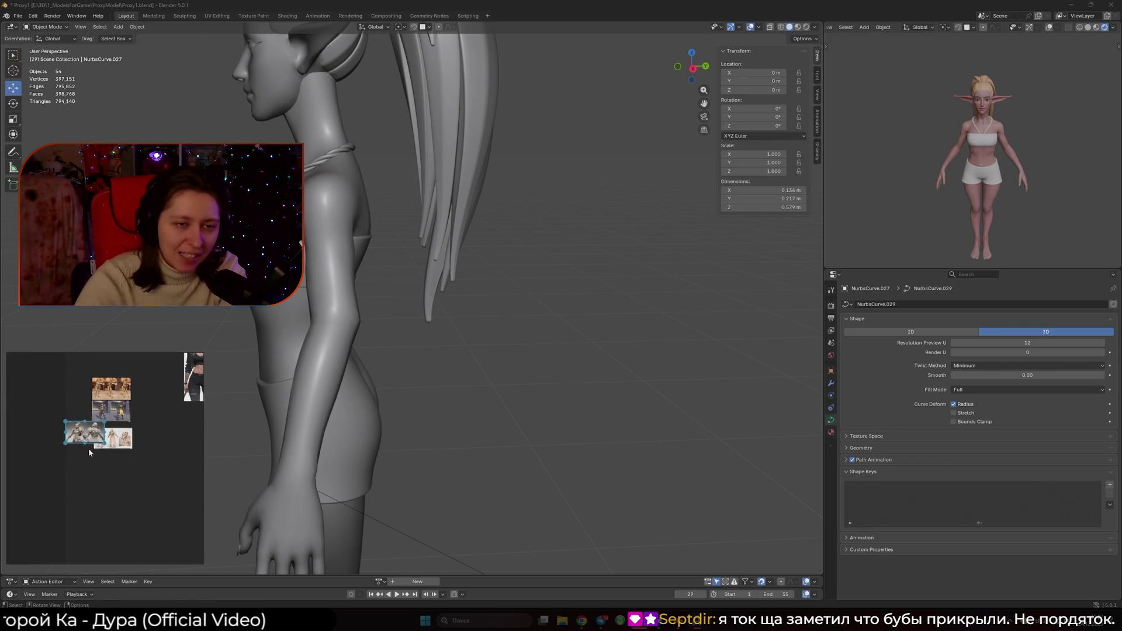
pyautogui.moveTo(91, 431); pyautogui.dragTo(121, 468)
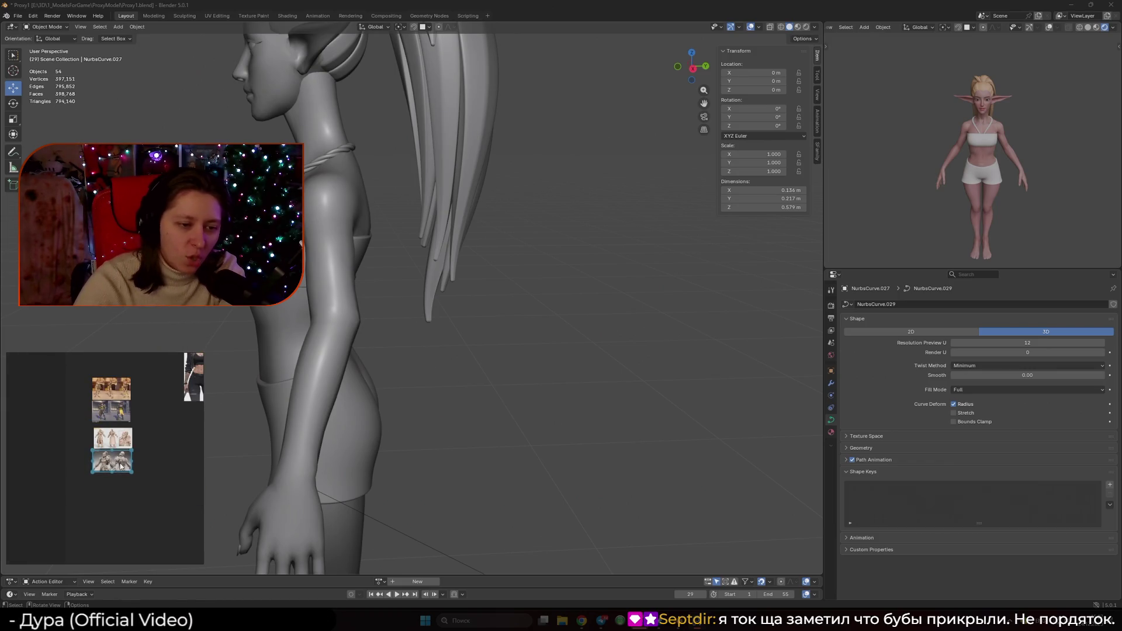
# - Zoom around the board to study the ponytail reference
pyautogui.scroll(3, 121, 467)
pyautogui.scroll(3, 132, 444)
pyautogui.scroll(2, 132, 444)
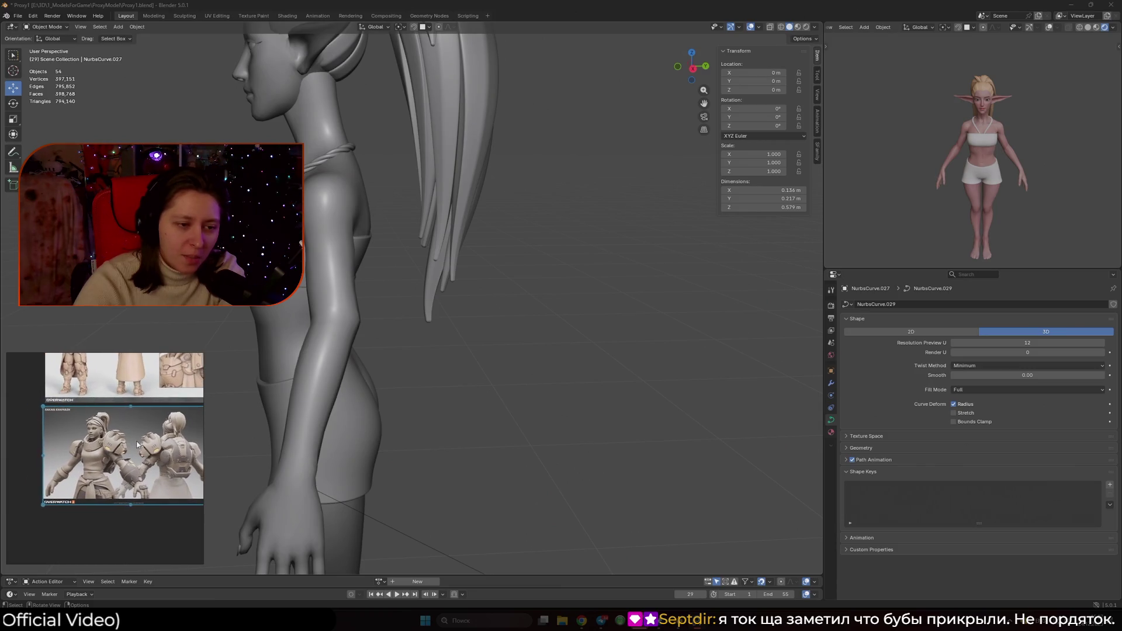
pyautogui.scroll(3, 93, 454)
pyautogui.scroll(3, 118, 381)
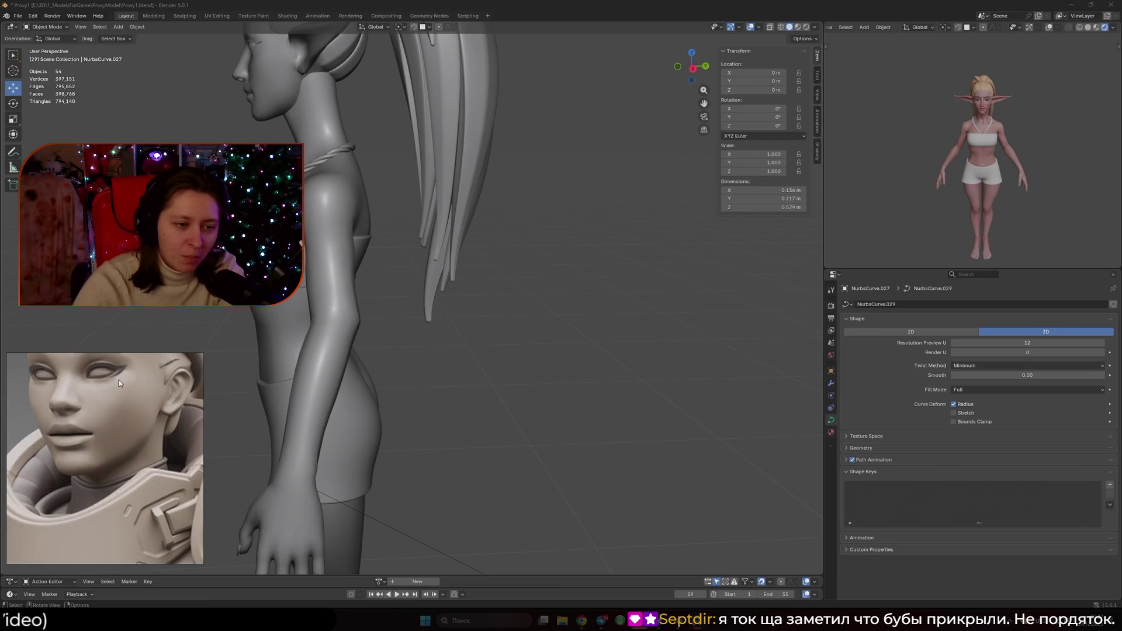
pyautogui.scroll(-3, 121, 387)
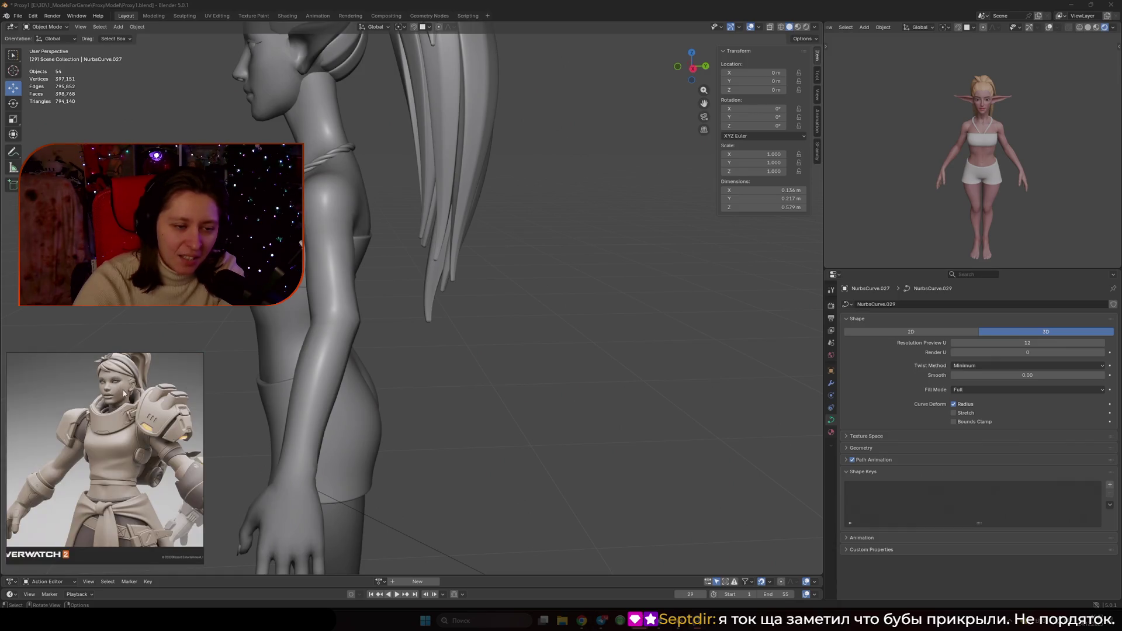
pyautogui.scroll(-3, 53, 443)
pyautogui.scroll(-3, 67, 433)
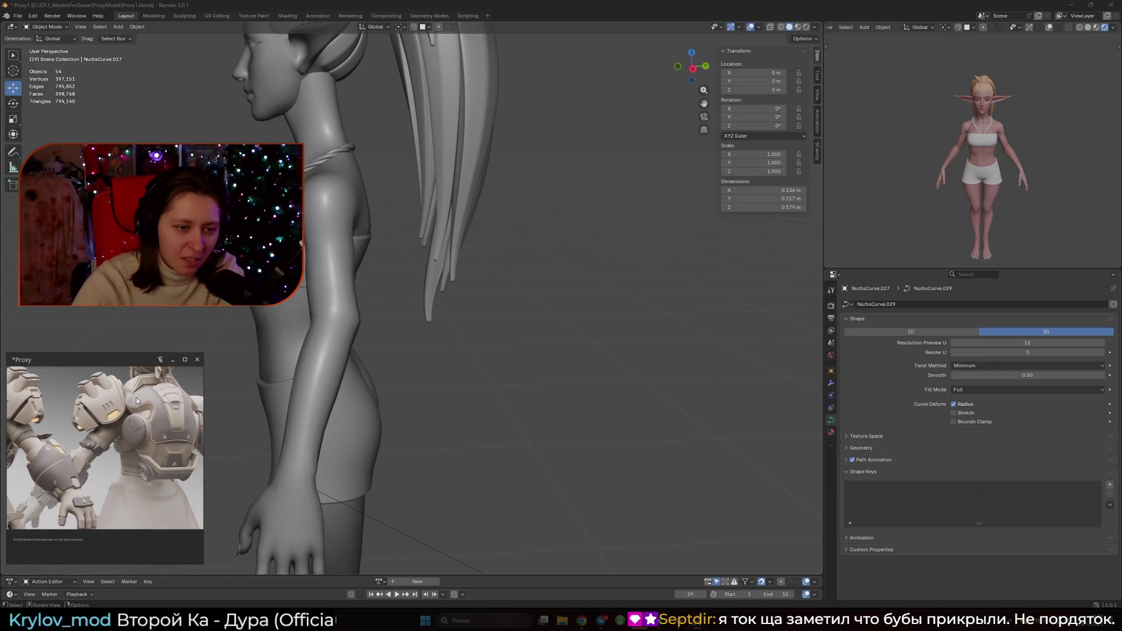
pyautogui.scroll(4, 131, 396)
pyautogui.moveTo(131, 396); pyautogui.dragTo(134, 409, button='middle')
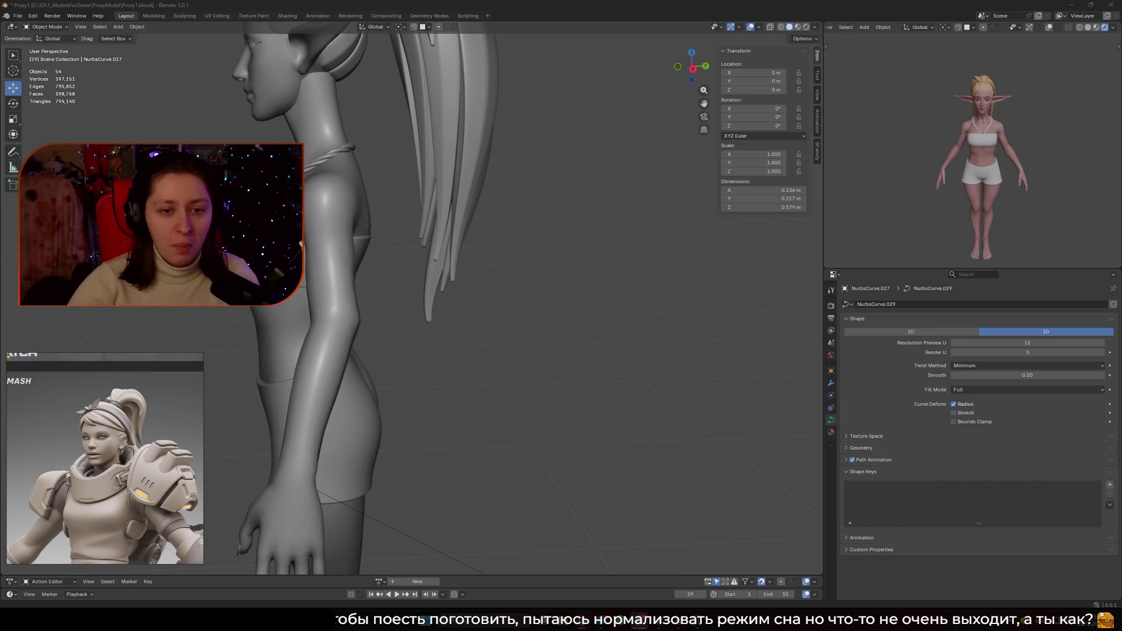
# - Zoom out to see the elf's whole body from the front
pyautogui.moveTo(531, 378)
pyautogui.mouseDown(button='middle')
pyautogui.moveTo(421, 357)
pyautogui.moveTo(538, 279)
pyautogui.mouseUp(button='middle')
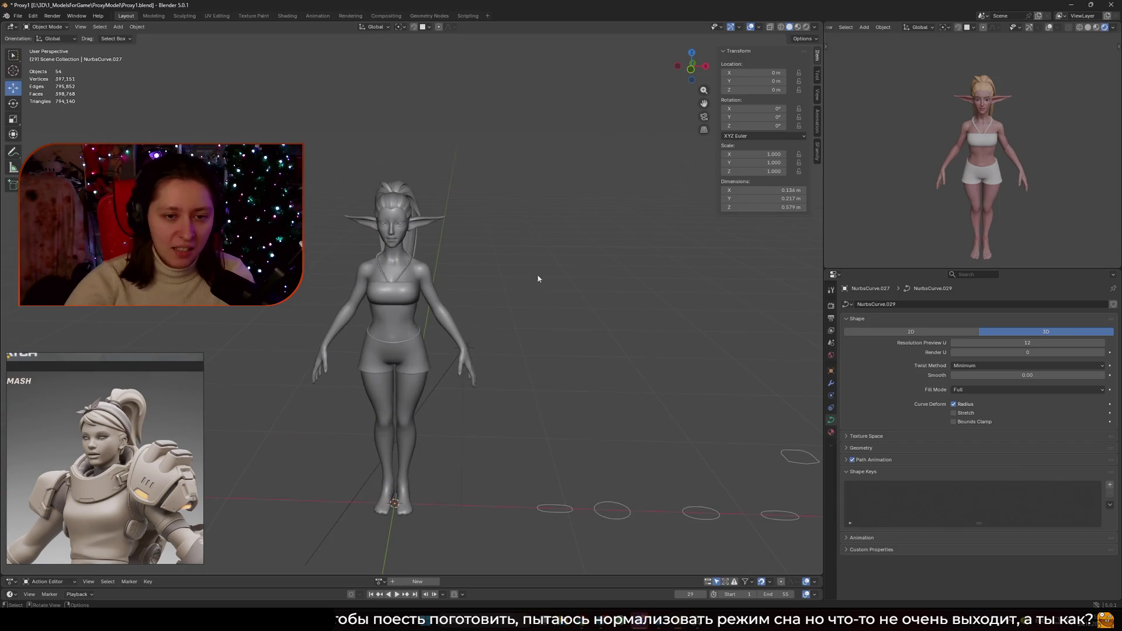
# - Switch the viewport to Material Preview shading and orbit to a full-body side view
pyautogui.click(806, 27)
pyautogui.moveTo(783, 176)
pyautogui.mouseDown(button='middle')
pyautogui.moveTo(722, 186)
pyautogui.moveTo(498, 157)
pyautogui.moveTo(395, 164)
pyautogui.moveTo(502, 153)
pyautogui.moveTo(623, 163)
pyautogui.moveTo(528, 158)
pyautogui.moveTo(547, 158)
pyautogui.mouseUp(button='middle')
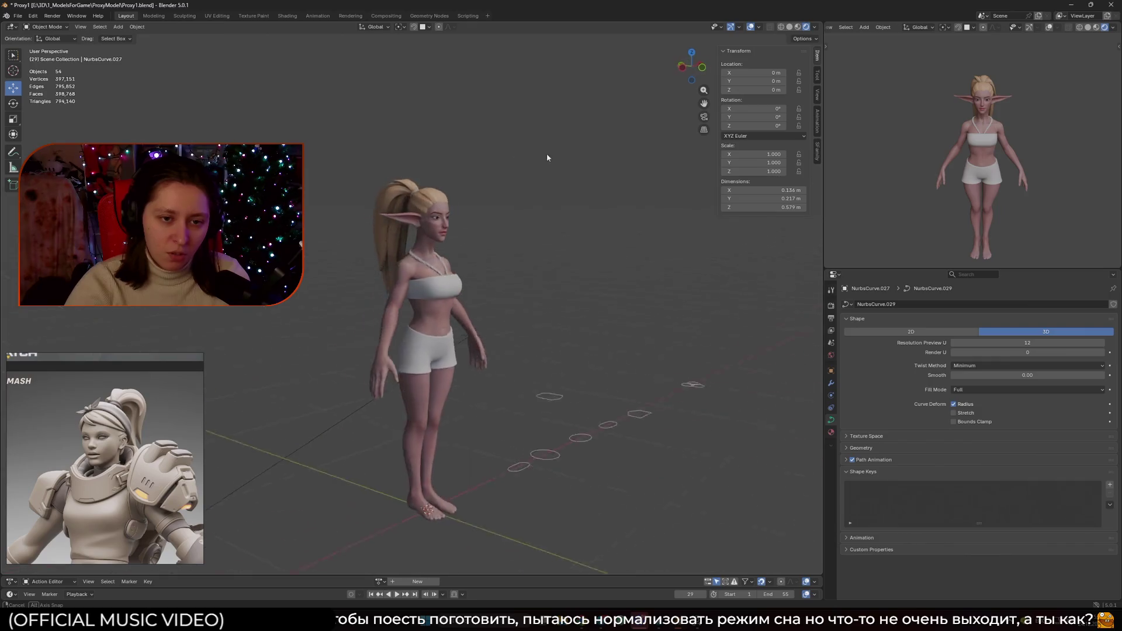
pyautogui.scroll(5, 524, 167)
pyautogui.scroll(-4, 359, 248)
pyautogui.moveTo(359, 248)
pyautogui.mouseDown(button='middle')
pyautogui.moveTo(419, 249)
pyautogui.moveTo(496, 280)
pyautogui.moveTo(474, 272)
pyautogui.mouseUp(button='middle')
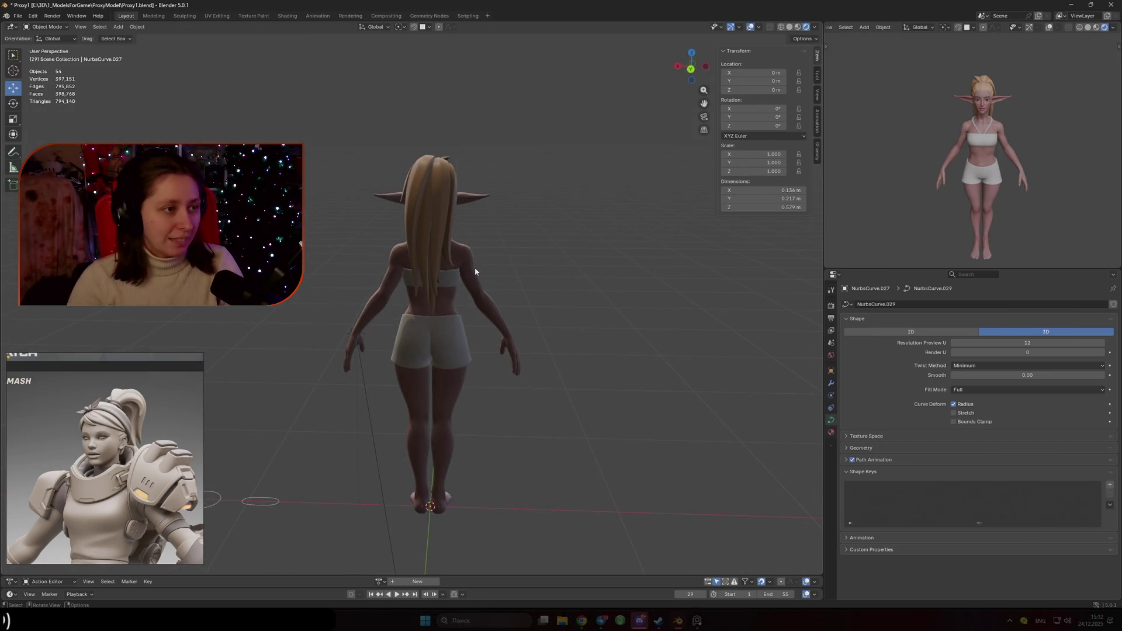
# - Look straight down at the floor profile curves in top orthographic view (numpad 7)
pyautogui.scroll(-3, 474, 270)
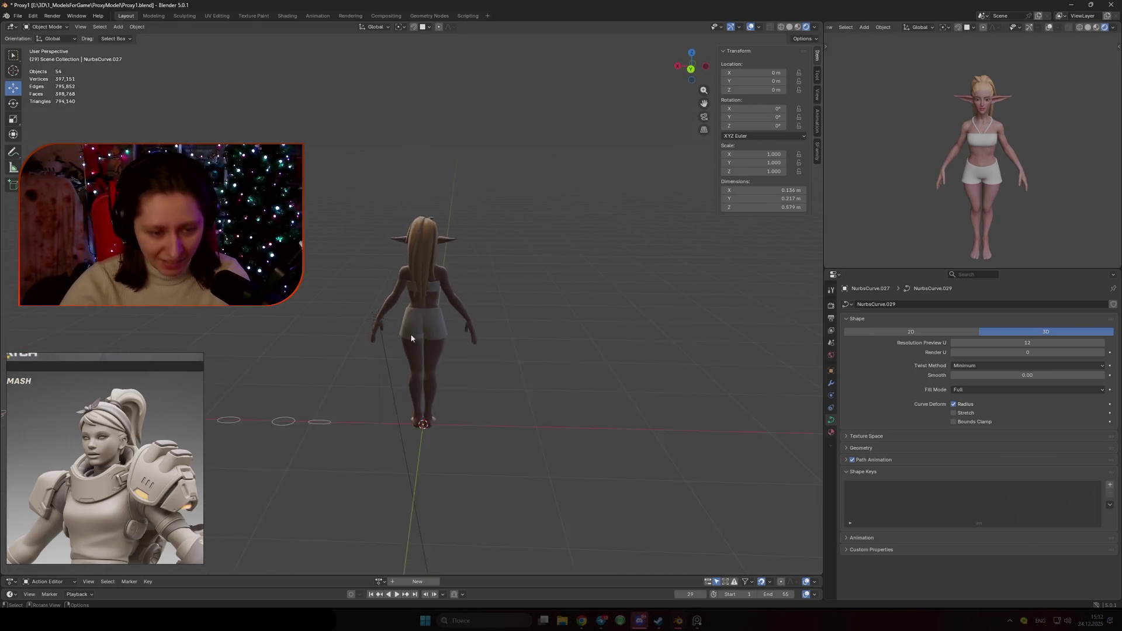
pyautogui.moveTo(475, 270); pyautogui.dragTo(387, 335, button='middle')
pyautogui.scroll(5, 444, 402)
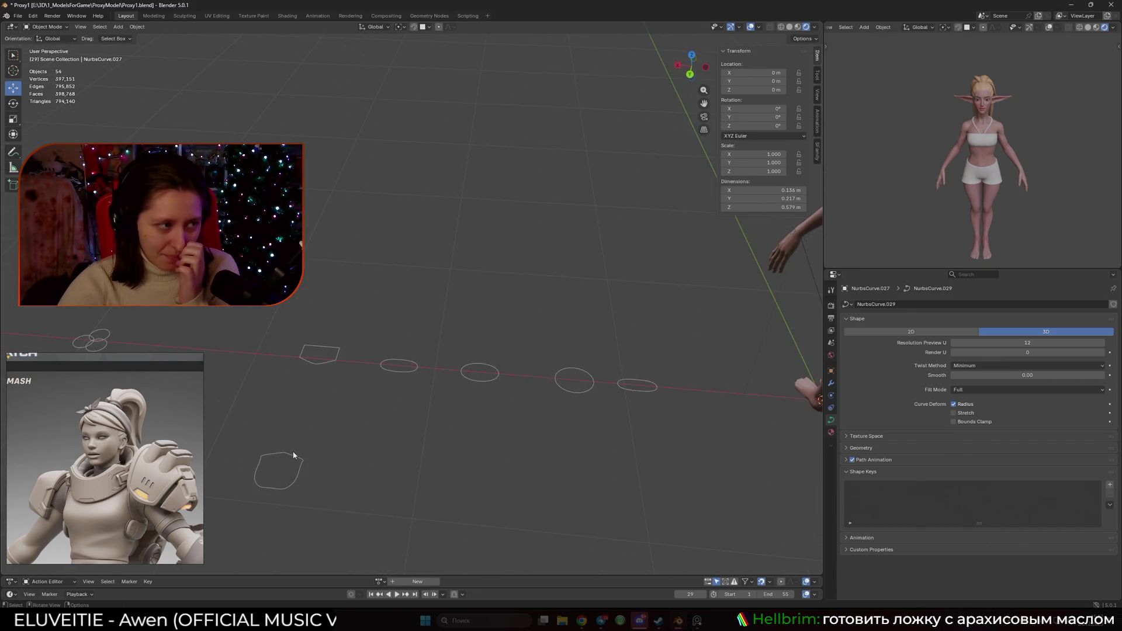
pyautogui.moveTo(302, 367)
pyautogui.keyDown('alt'); pyautogui.mouseDown(button='middle')
pyautogui.moveTo(585, 408)
pyautogui.moveTo(576, 363)
pyautogui.moveTo(363, 342)
pyautogui.mouseUp(button='middle'); pyautogui.keyUp('alt')
pyautogui.press('KP_7')
# - In Edit Mode, make the profile's bottom points sharp vector corners and widen their handles along X
pyautogui.scroll(4, 565, 383)
pyautogui.press('Tab')
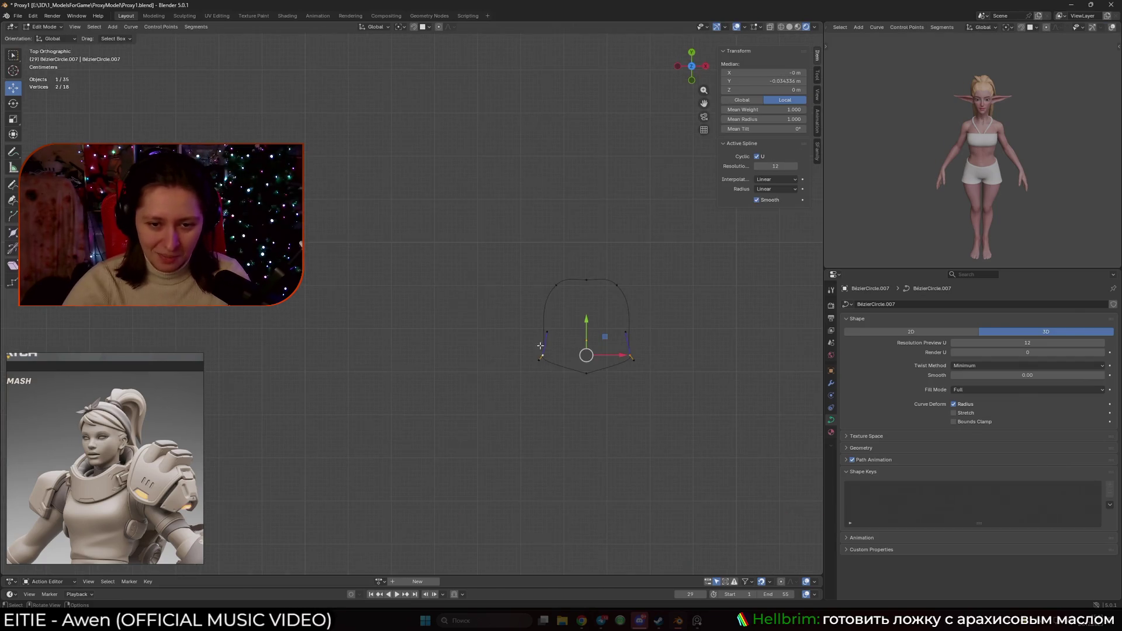
pyautogui.moveTo(526, 354)
pyautogui.mouseDown()
pyautogui.moveTo(642, 364)
pyautogui.moveTo(650, 353)
pyautogui.mouseUp()
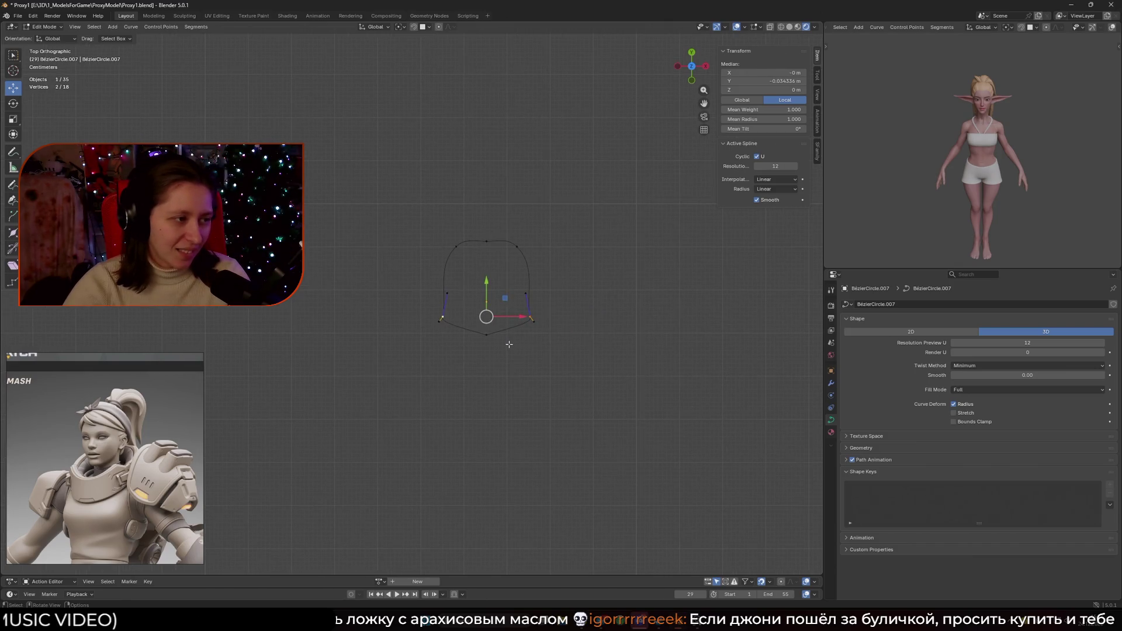
pyautogui.rightClick(579, 337)
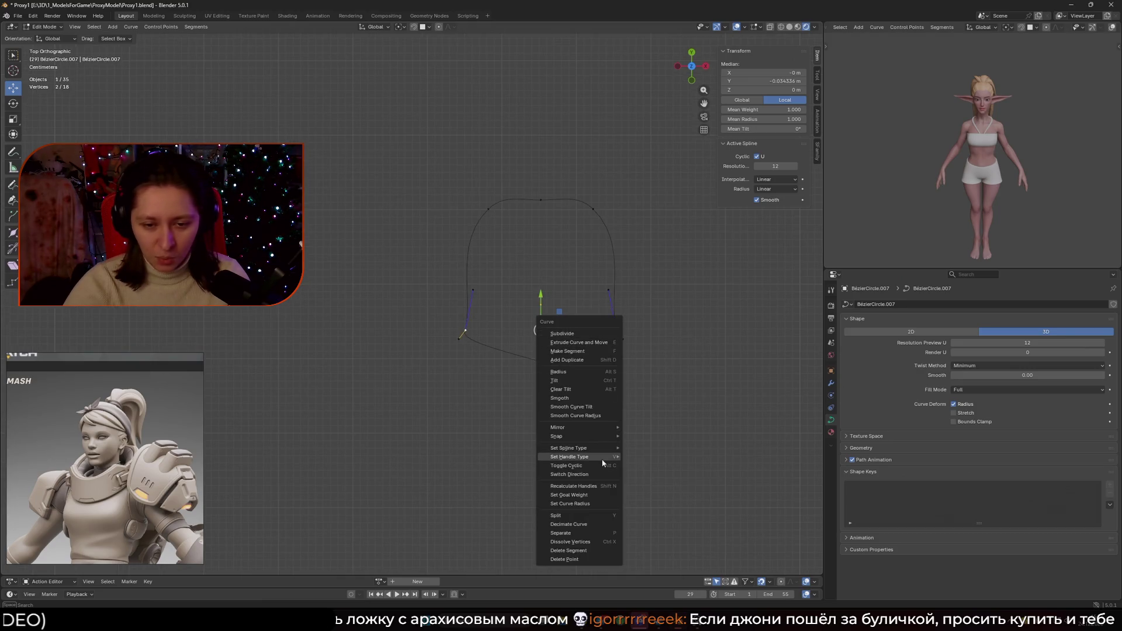
pyautogui.moveTo(602, 458)
pyautogui.click(661, 467)
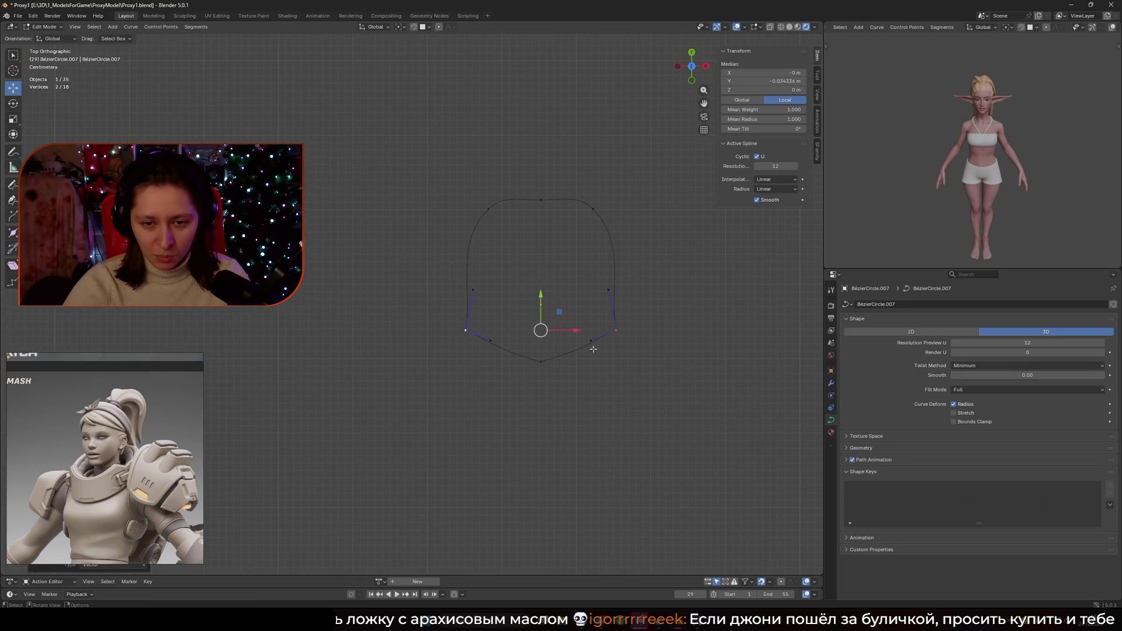
pyautogui.moveTo(491, 330); pyautogui.dragTo(601, 355)
pyautogui.press('s')
pyautogui.press('x')
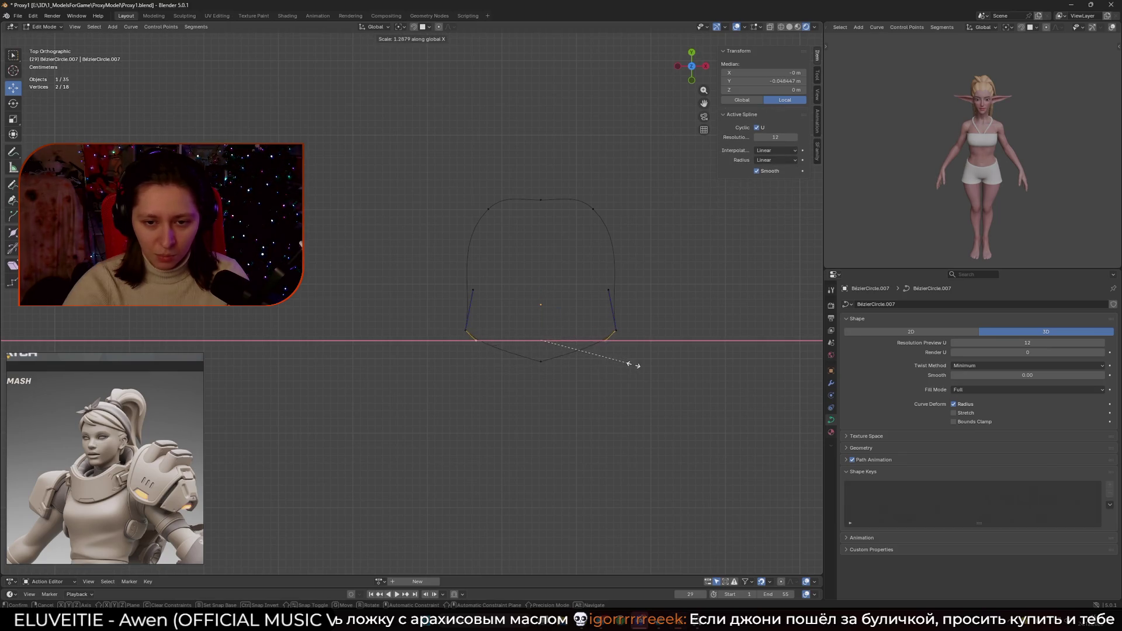
pyautogui.click(625, 362)
# - Give the top control point vector handles and lower it along Y
pyautogui.moveTo(446, 275); pyautogui.dragTo(634, 311)
pyautogui.press('s')
pyautogui.press('x')
pyautogui.rightClick(628, 307)
pyautogui.click(540, 200)
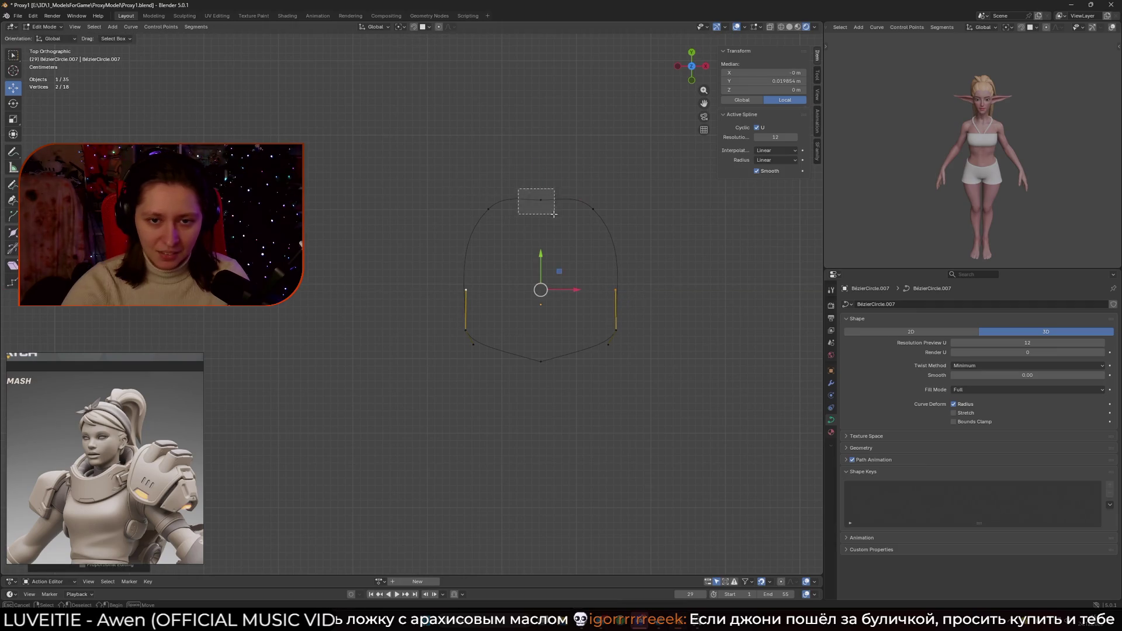
pyautogui.rightClick(544, 211)
pyautogui.moveTo(544, 211)
pyautogui.click(592, 216)
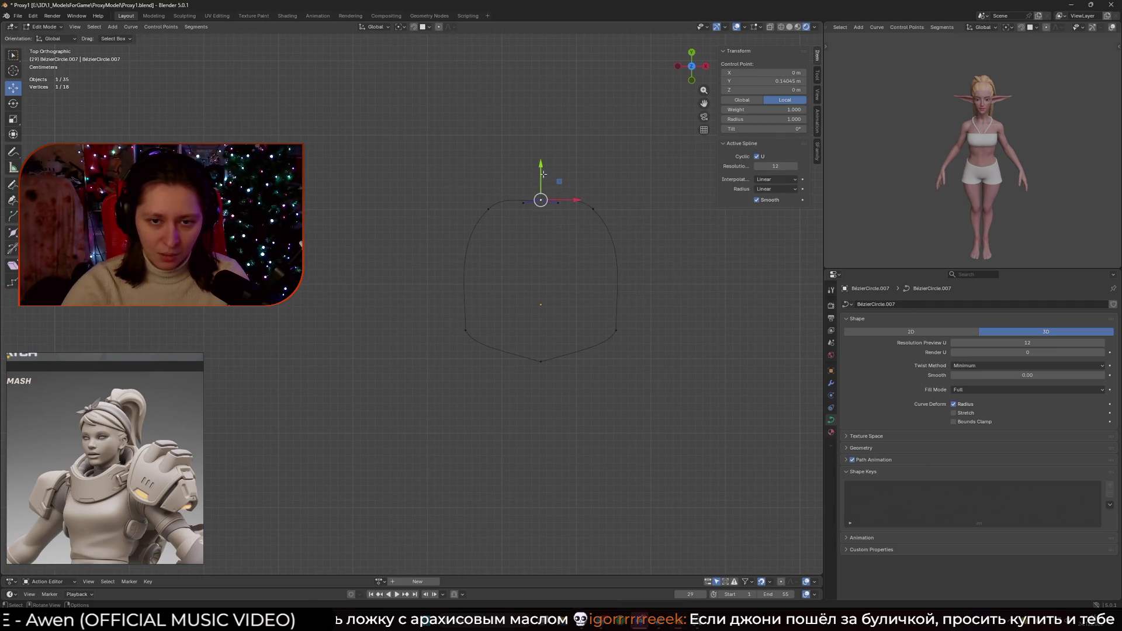
pyautogui.press('g')
pyautogui.press('y')
pyautogui.click(558, 215)
# - Deepen the top dip along Y and set both upper side points to vector handles
pyautogui.click(523, 214)
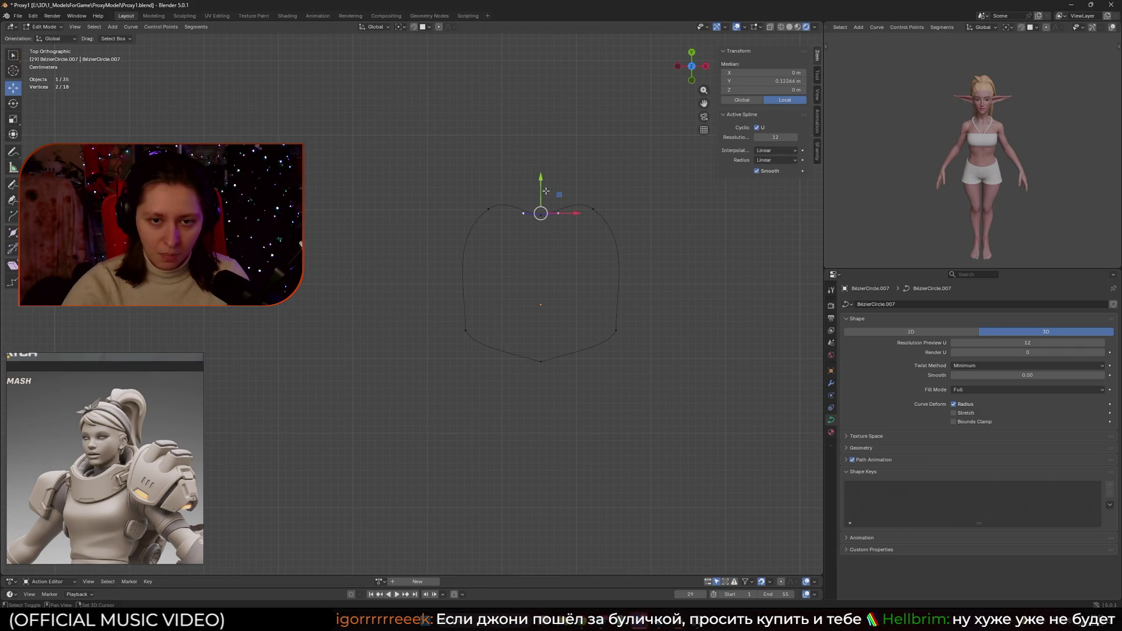
pyautogui.press('g')
pyautogui.press('y')
pyautogui.click(544, 202)
pyautogui.click(593, 208)
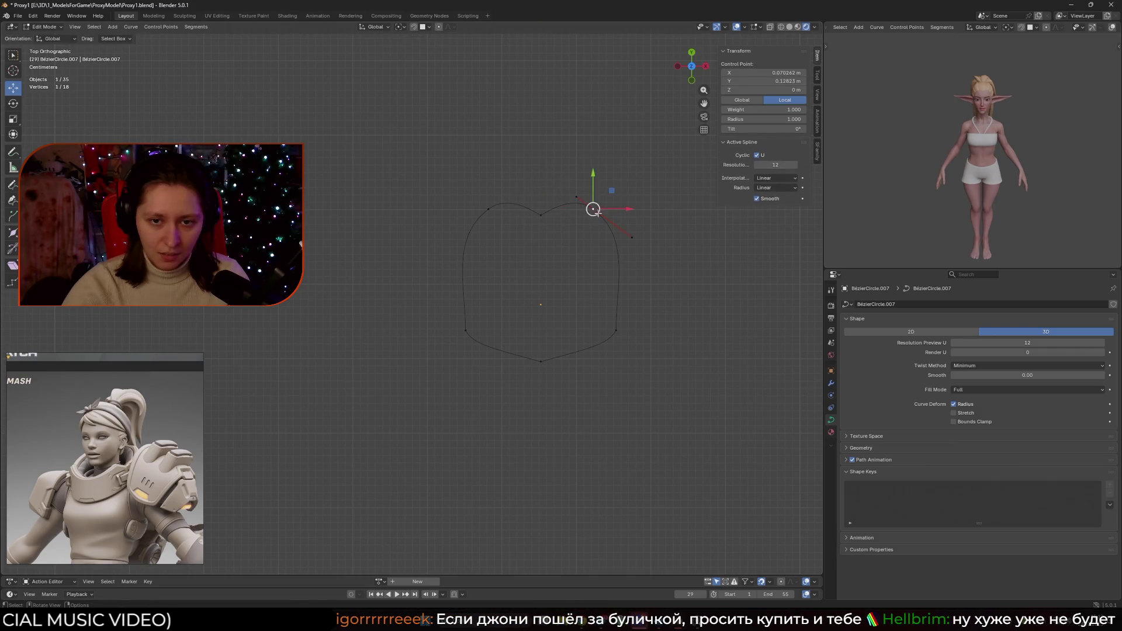
pyautogui.keyDown('shift'); pyautogui.click(493, 209); pyautogui.keyUp('shift')
pyautogui.rightClick(492, 209)
pyautogui.moveTo(494, 210)
pyautogui.click(541, 219)
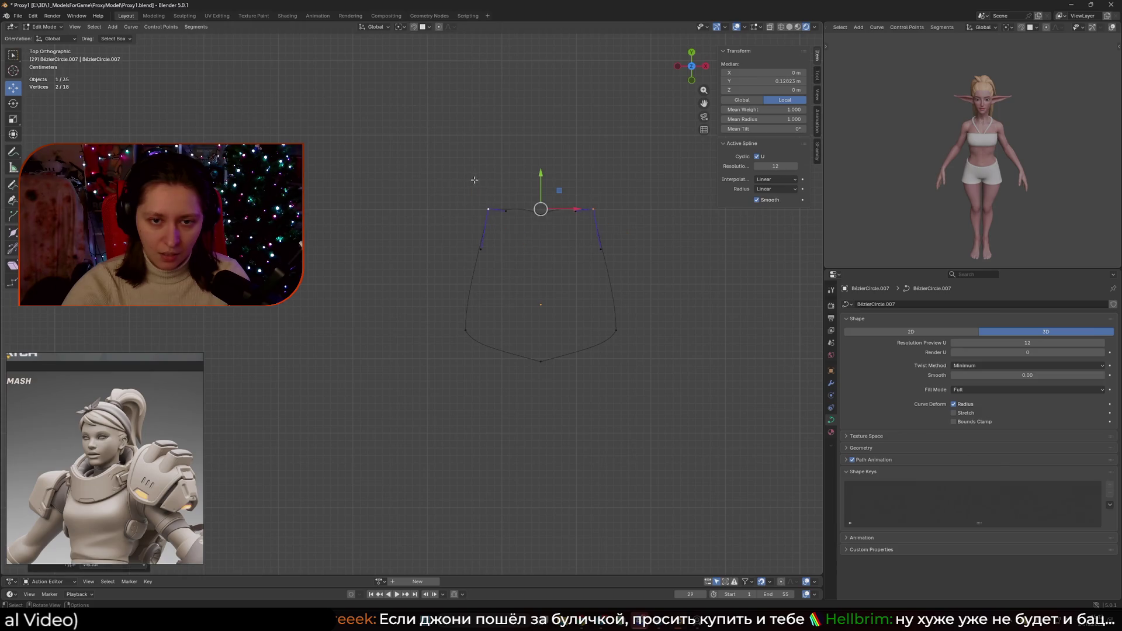
# - Raise the two upper handles along Y and scale the lower handle pair along X
pyautogui.click(502, 203)
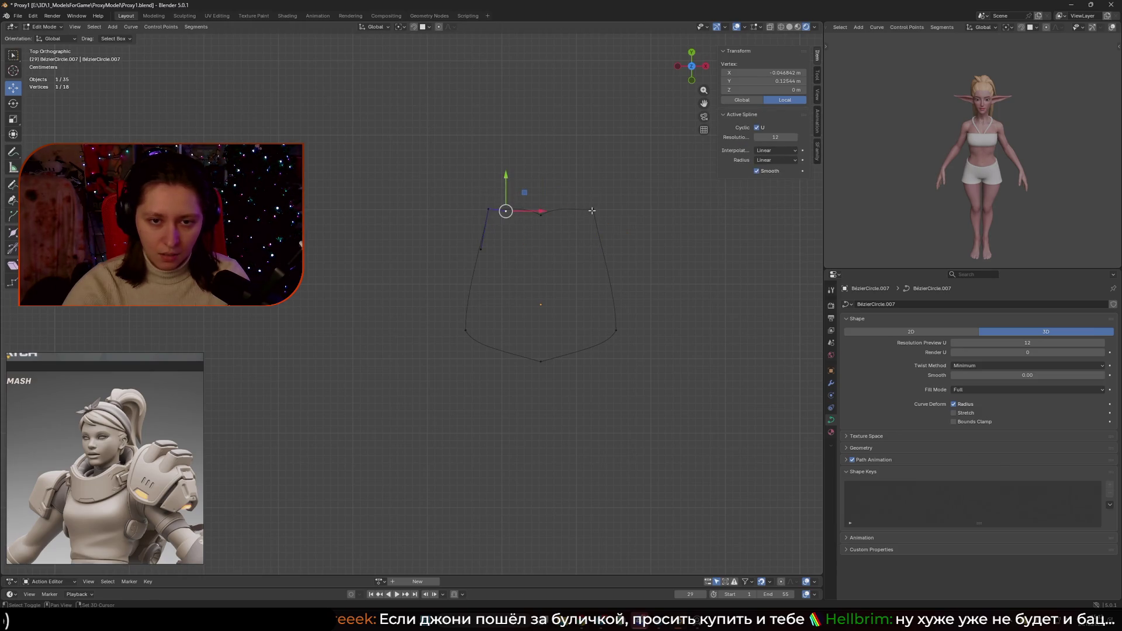
pyautogui.keyDown('shift'); pyautogui.click(592, 210); pyautogui.keyUp('shift')
pyautogui.keyDown('shift'); pyautogui.click(541, 214); pyautogui.keyUp('shift')
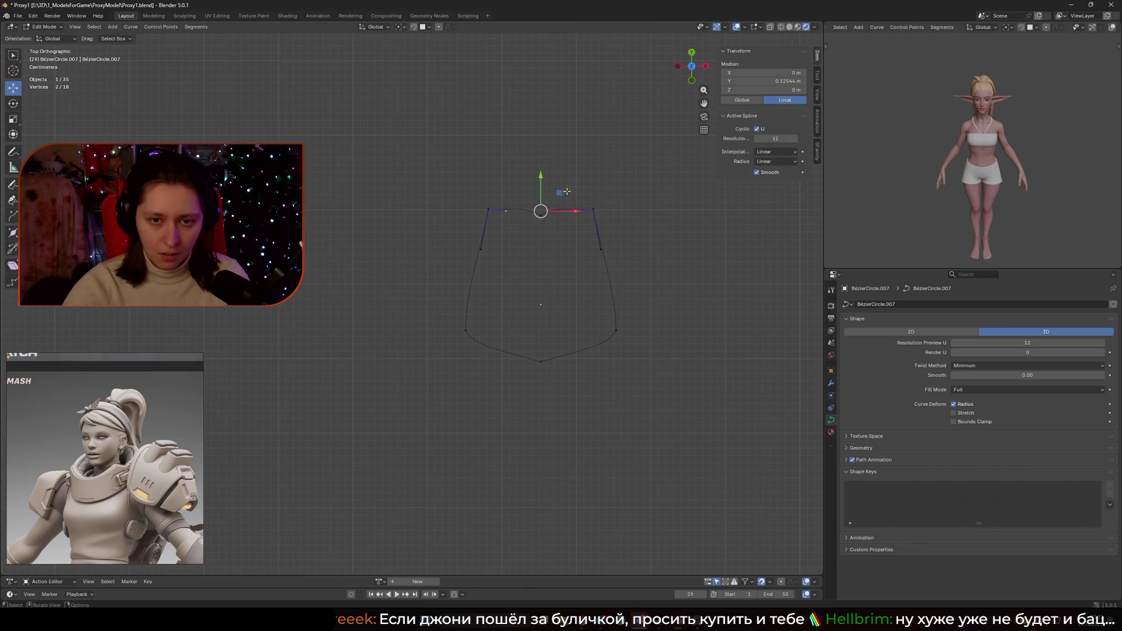
pyautogui.press('g')
pyautogui.press('y')
pyautogui.click(541, 170)
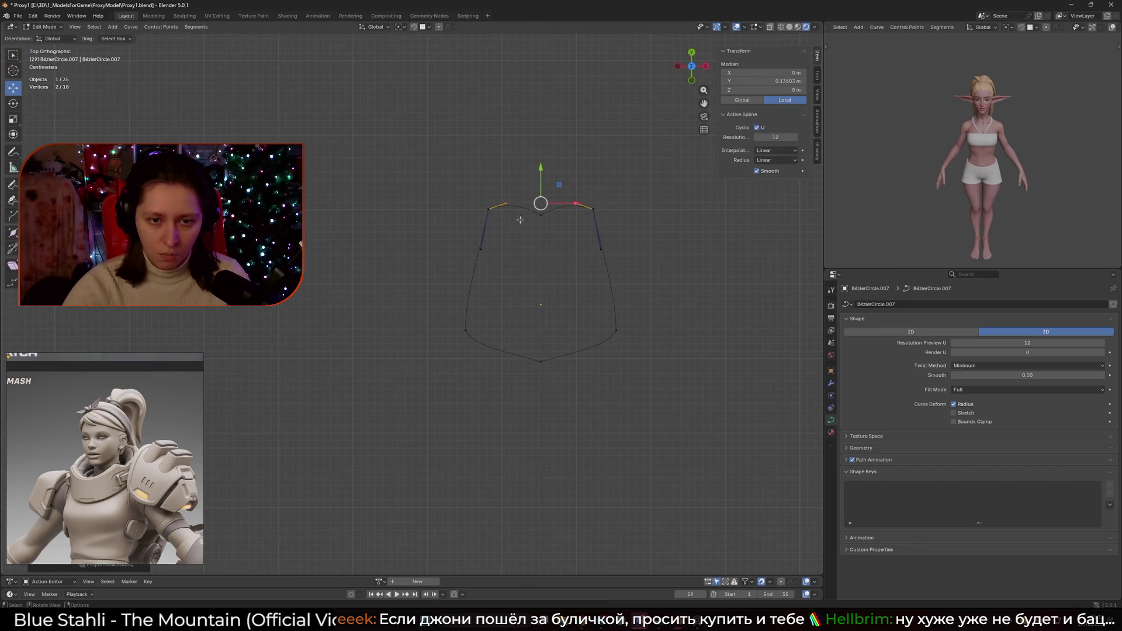
pyautogui.moveTo(452, 233); pyautogui.dragTo(621, 273)
pyautogui.press('s')
pyautogui.press('x')
pyautogui.click(630, 271)
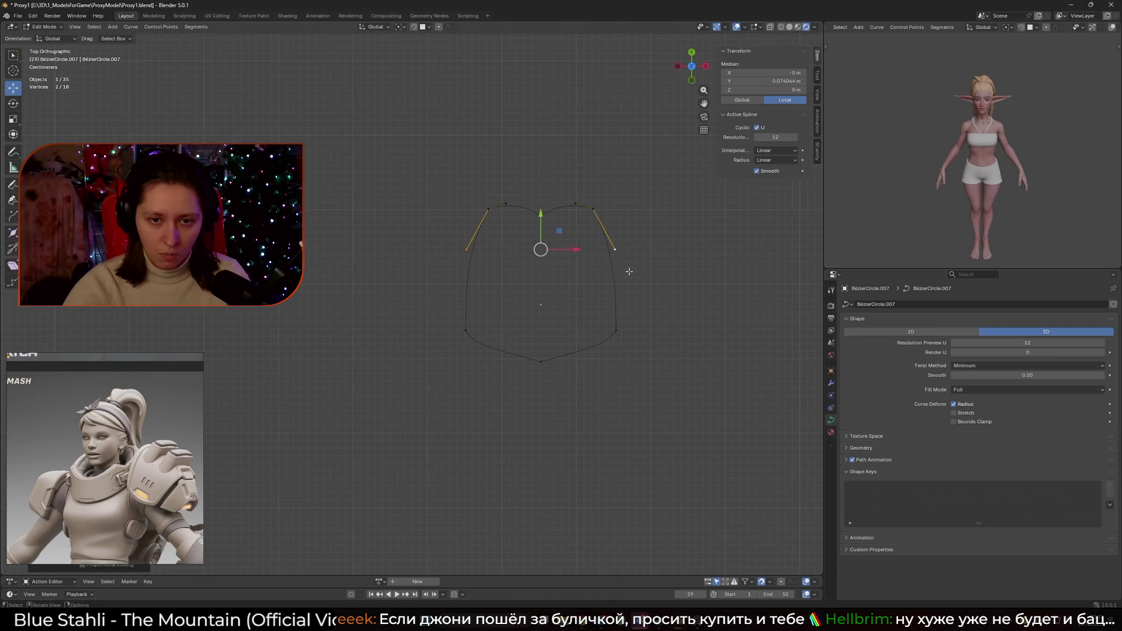
# - Leave Edit Mode and orbit to a perspective view of the profile
pyautogui.press('Tab')
pyautogui.scroll(-5, 493, 352)
pyautogui.moveTo(493, 352)
pyautogui.mouseDown(button='middle')
pyautogui.moveTo(376, 253)
pyautogui.moveTo(526, 383)
pyautogui.moveTo(640, 384)
pyautogui.moveTo(587, 356)
pyautogui.moveTo(554, 397)
pyautogui.mouseUp(button='middle')
pyautogui.scroll(3, 444, 320)
# - Switch to Solid shading and orbit behind the elf to inspect the ponytail and shoulder
pyautogui.scroll(2, 526, 384)
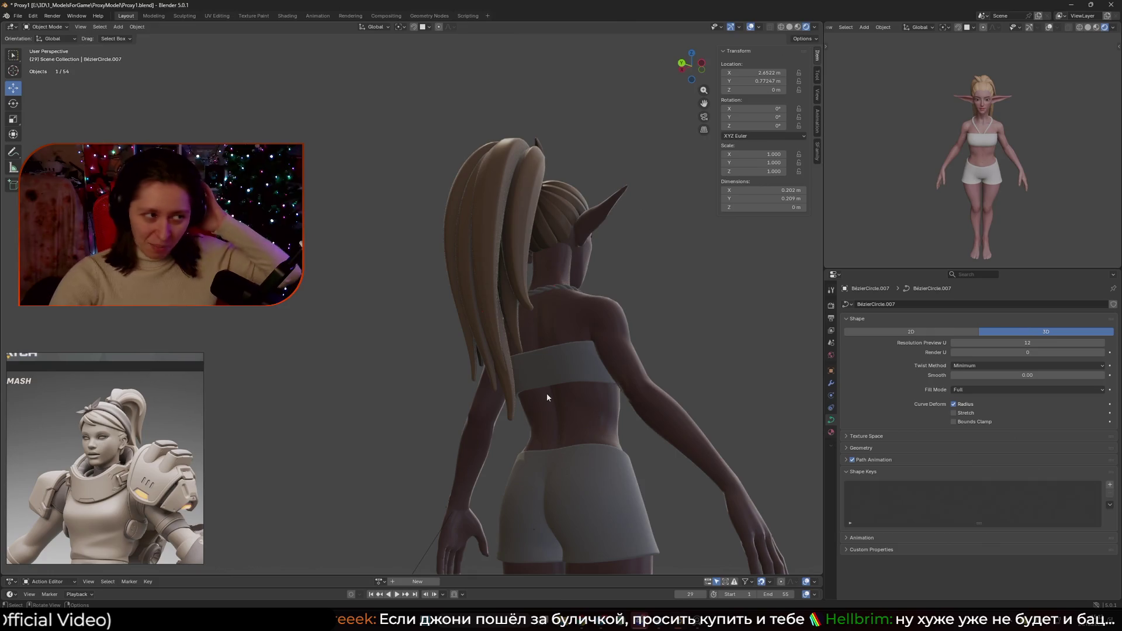
pyautogui.click(790, 27)
pyautogui.scroll(-3, 585, 292)
pyautogui.moveTo(590, 292); pyautogui.dragTo(565, 308, button='middle')
pyautogui.scroll(5, 566, 302)
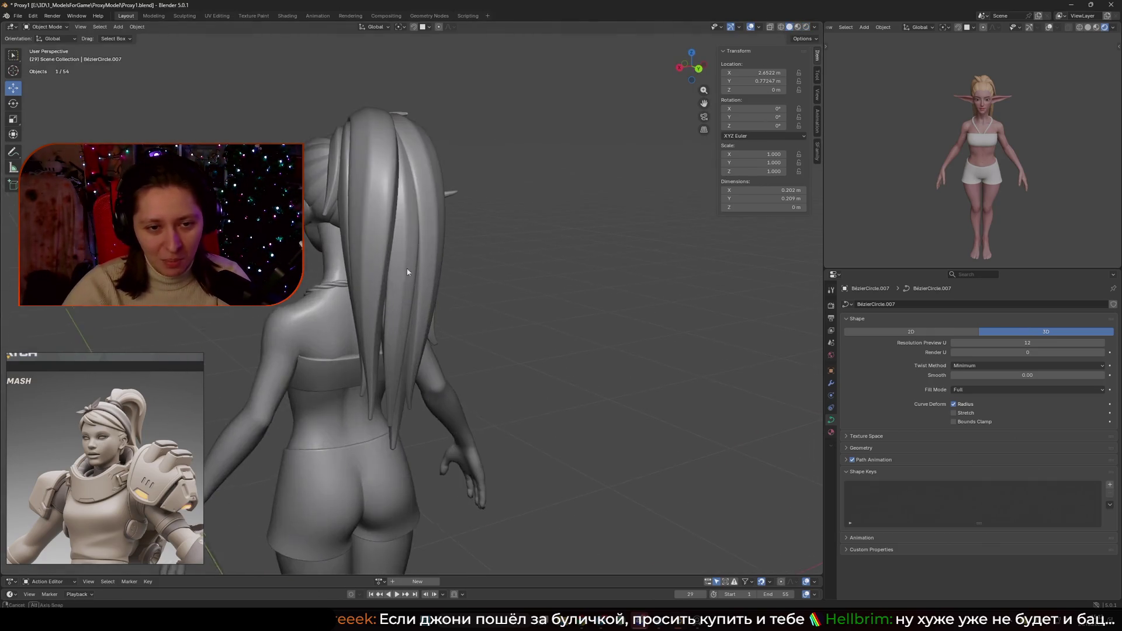
pyautogui.moveTo(407, 268)
pyautogui.mouseDown(button='middle')
pyautogui.moveTo(531, 258)
pyautogui.moveTo(456, 284)
pyautogui.moveTo(573, 271)
pyautogui.moveTo(666, 281)
pyautogui.moveTo(571, 303)
pyautogui.moveTo(404, 291)
pyautogui.moveTo(318, 391)
pyautogui.moveTo(232, 312)
pyautogui.mouseUp(button='middle')
pyautogui.scroll(-3, 667, 282)
pyautogui.scroll(5, 351, 351)
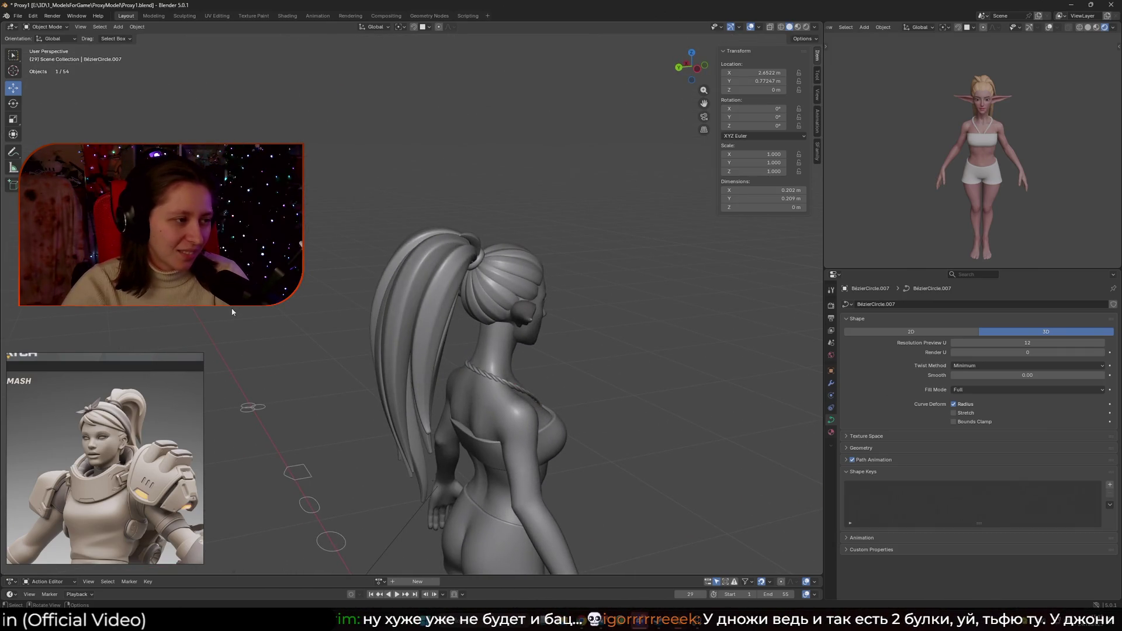
pyautogui.moveTo(235, 314)
pyautogui.mouseDown(button='middle')
pyautogui.moveTo(406, 331)
pyautogui.moveTo(352, 323)
pyautogui.mouseUp(button='middle')
# - Duplicate the two selected strand curves in place with Shift+D
pyautogui.hotkey('shift', 'd')
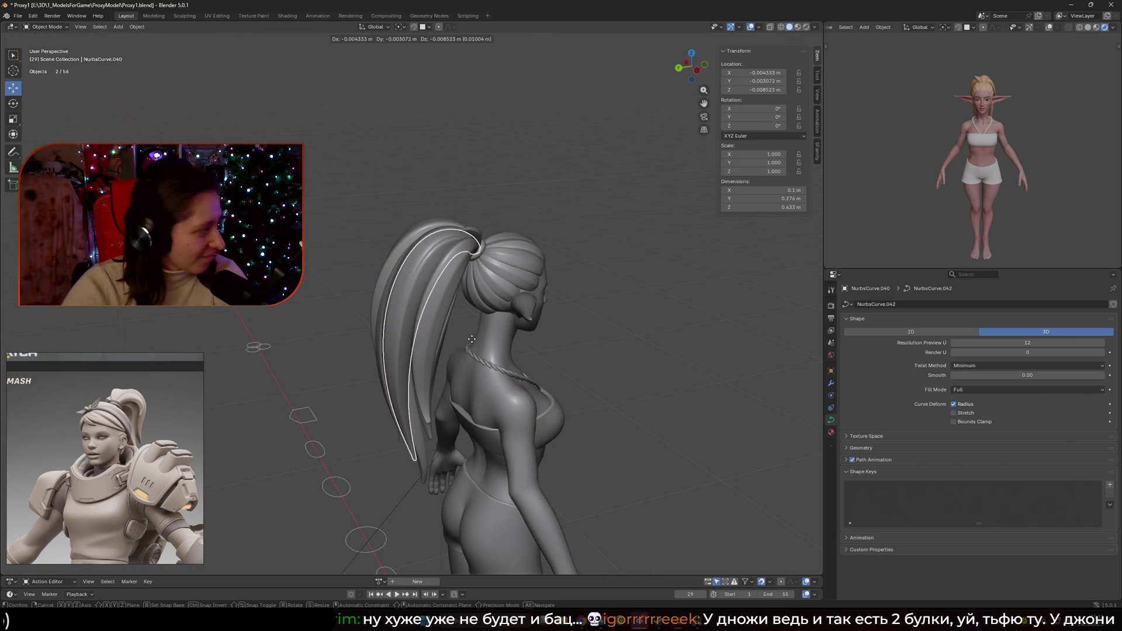
pyautogui.rightClick(471, 343)
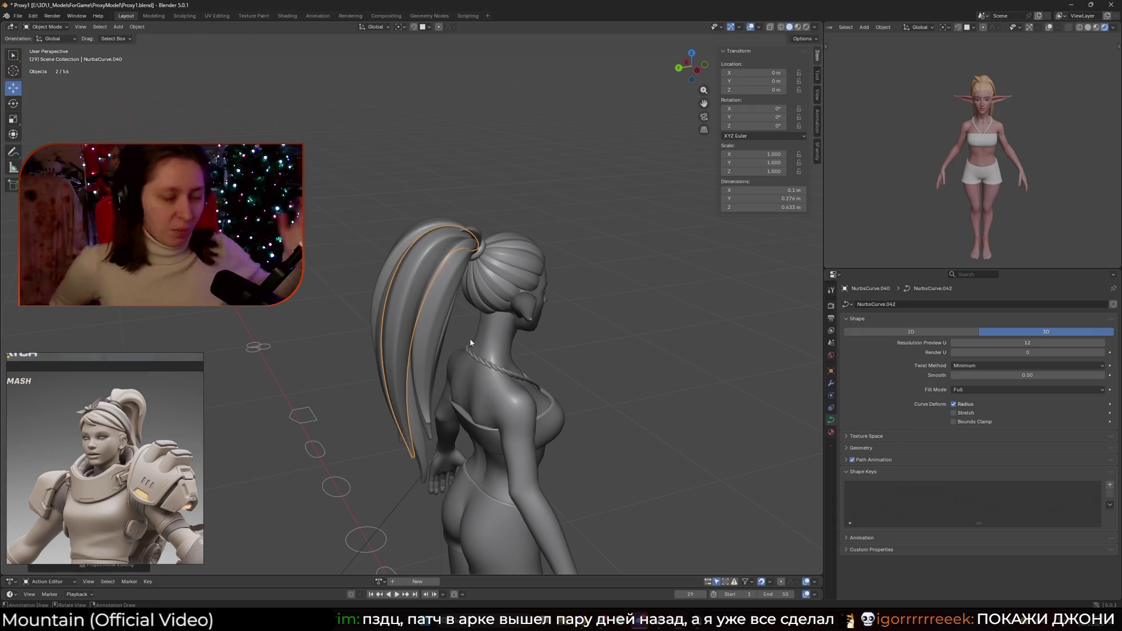
pyautogui.scroll(-3, 471, 342)
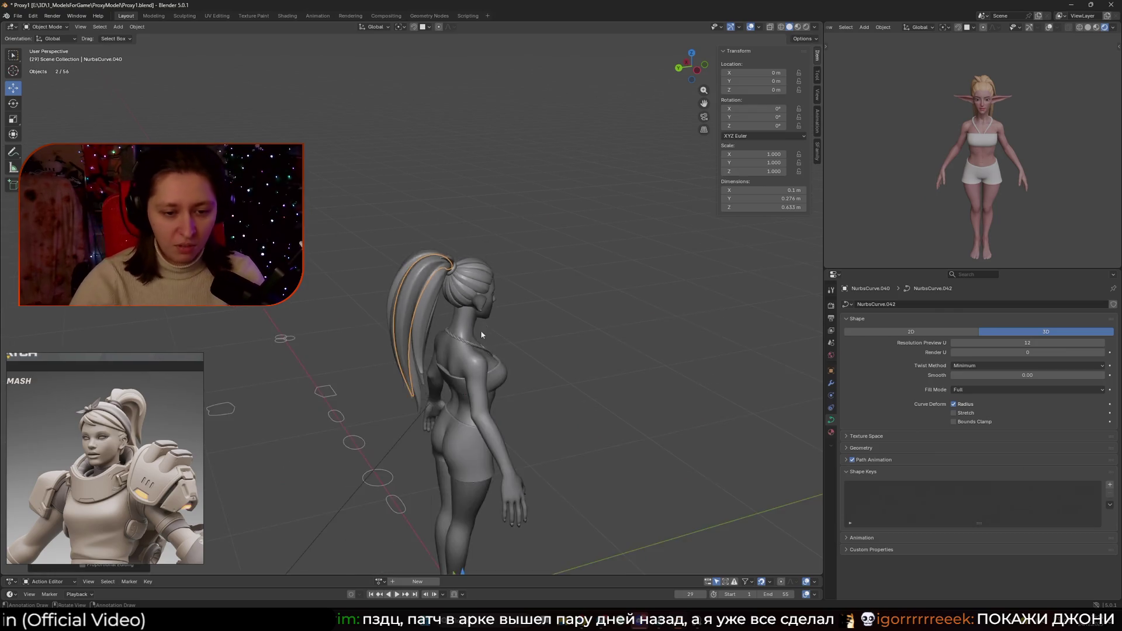
# - Orbit around the figure and clear the selection, ending on a side view of the head
pyautogui.moveTo(480, 331)
pyautogui.mouseDown(button='middle')
pyautogui.moveTo(505, 307)
pyautogui.moveTo(602, 313)
pyautogui.mouseUp(button='middle')
pyautogui.click(605, 312)
pyautogui.scroll(3, 620, 319)
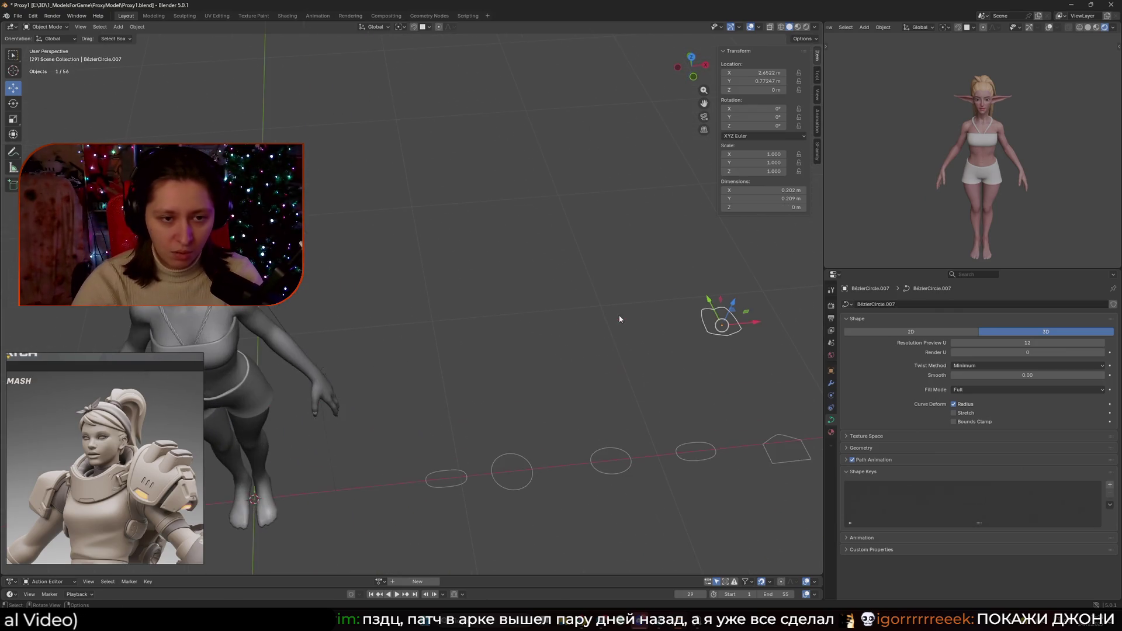
pyautogui.moveTo(346, 277)
pyautogui.mouseDown(button='middle')
pyautogui.moveTo(351, 238)
pyautogui.moveTo(439, 213)
pyautogui.moveTo(517, 266)
pyautogui.mouseUp(button='middle')
pyautogui.scroll(2, 517, 267)
pyautogui.click(581, 275)
pyautogui.moveTo(594, 296)
pyautogui.mouseDown(button='middle')
pyautogui.moveTo(581, 275)
pyautogui.moveTo(409, 304)
pyautogui.mouseUp(button='middle')
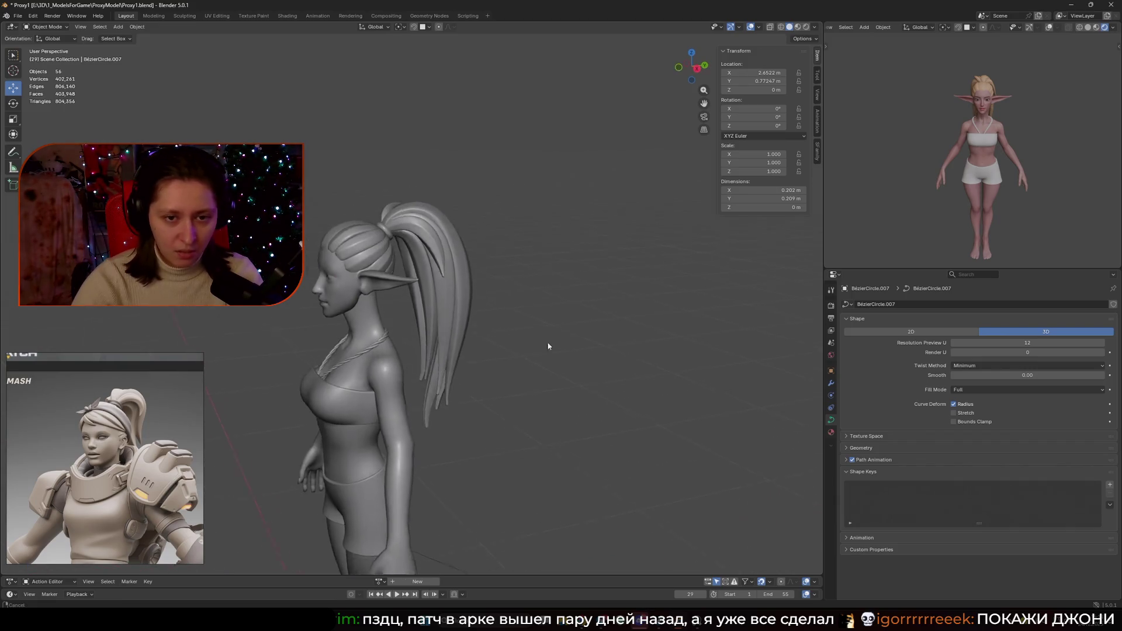
pyautogui.scroll(5, 374, 318)
pyautogui.scroll(-3, 372, 318)
# - In Edit Mode on the short ponytail-base strand, rotate its lower points and move the lowest point left
pyautogui.click(388, 351)
pyautogui.press('Tab')
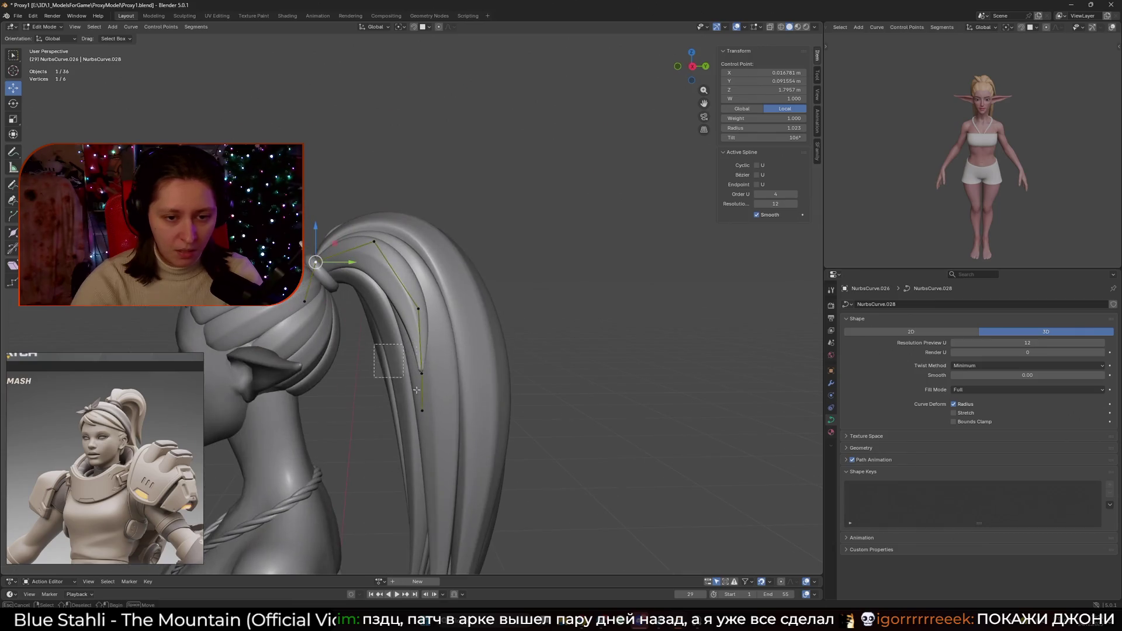
pyautogui.press('r')
pyautogui.press('Return')
pyautogui.click(419, 309)
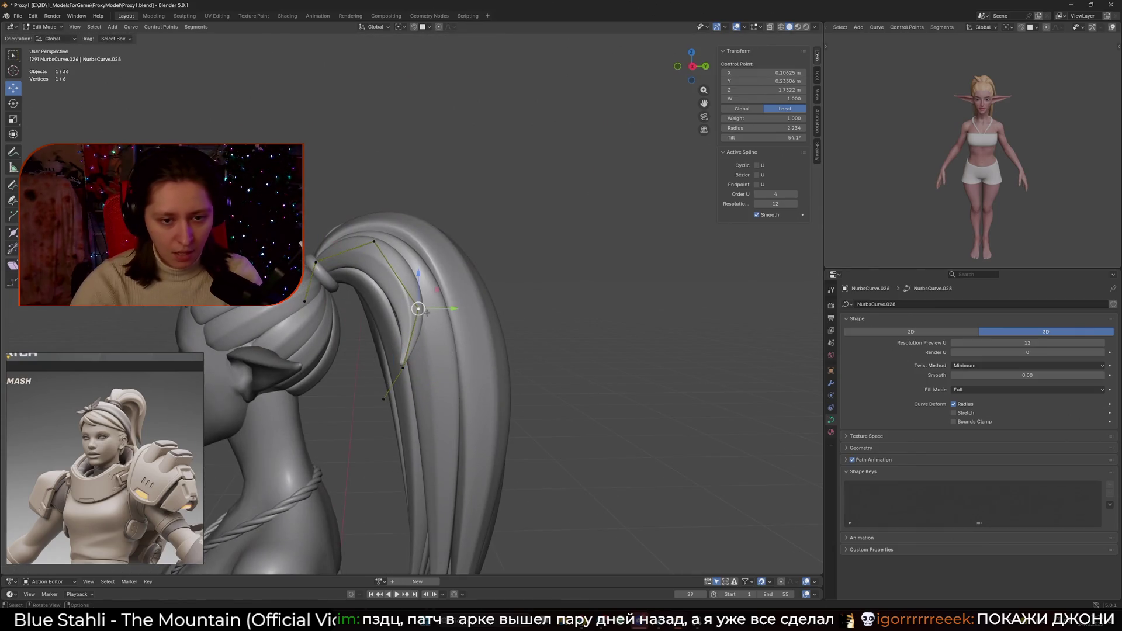
pyautogui.click(384, 399)
pyautogui.press('g')
pyautogui.click(358, 372)
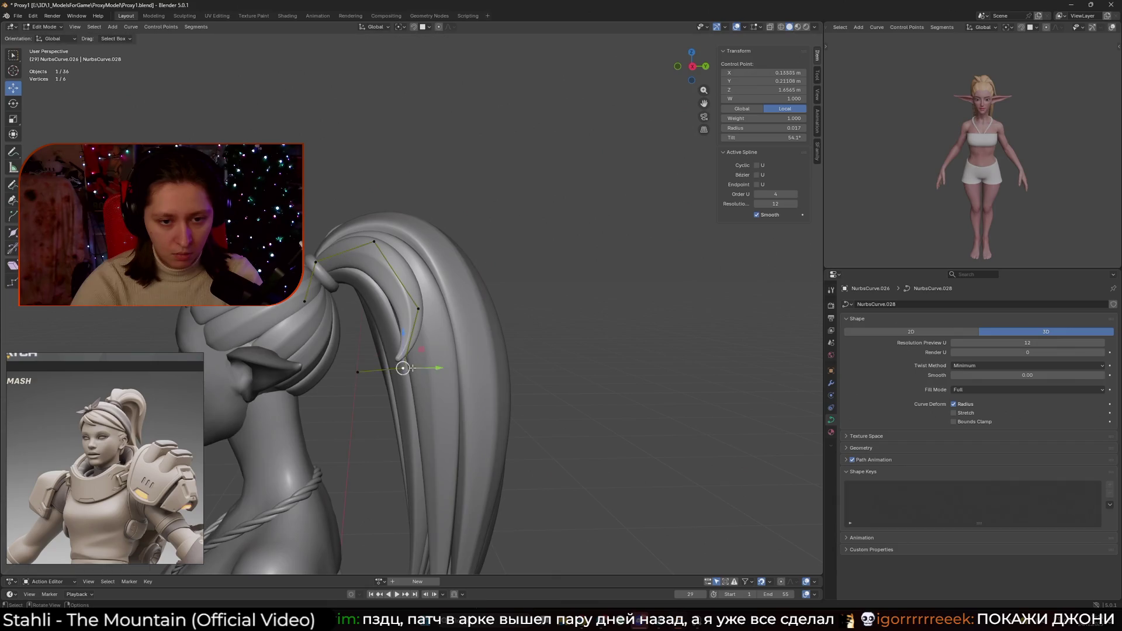
pyautogui.click(397, 364)
# - Nudge the strand's upper and middle control points to refine the curl
pyautogui.moveTo(439, 374); pyautogui.dragTo(350, 409, button='middle')
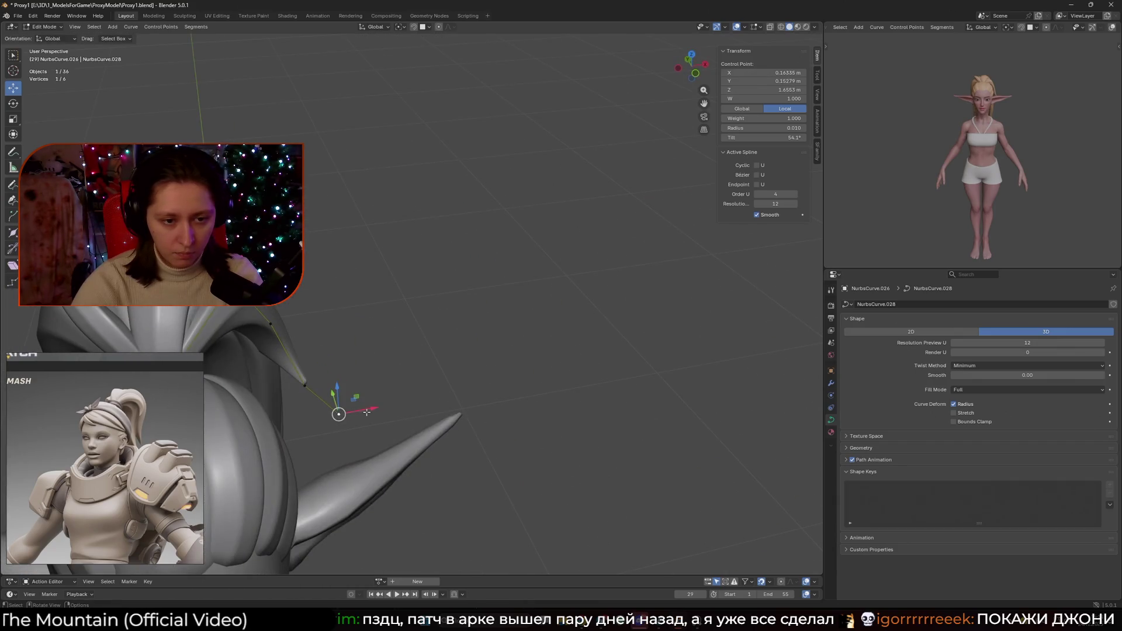
pyautogui.press('g')
pyautogui.rightClick(346, 438)
pyautogui.click(305, 386)
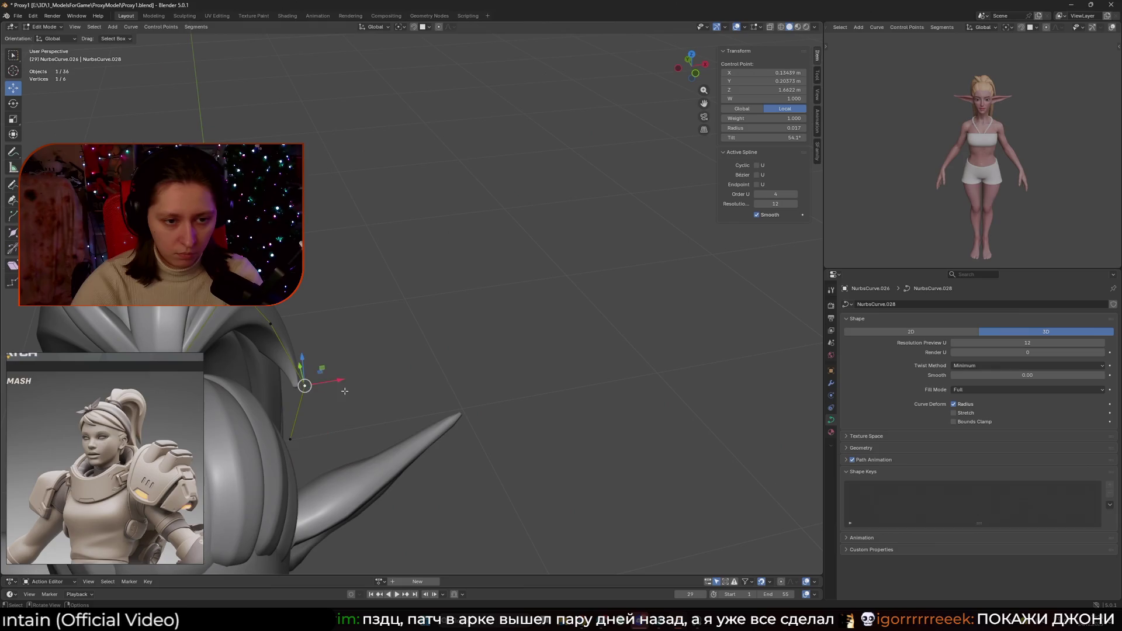
pyautogui.moveTo(306, 327)
pyautogui.mouseDown(button='middle')
pyautogui.moveTo(343, 389)
pyautogui.moveTo(378, 345)
pyautogui.moveTo(317, 327)
pyautogui.mouseUp(button='middle')
pyautogui.click(315, 360)
pyautogui.press('g')
pyautogui.click(329, 392)
# - Save Proy1.blend, reselect the strand's control points in Edit Mode, and save again
pyautogui.press('Tab')
pyautogui.scroll(-4, 350, 380)
pyautogui.hotkey('ctrl', 's')
pyautogui.moveTo(413, 344); pyautogui.dragTo(408, 346, button='middle')
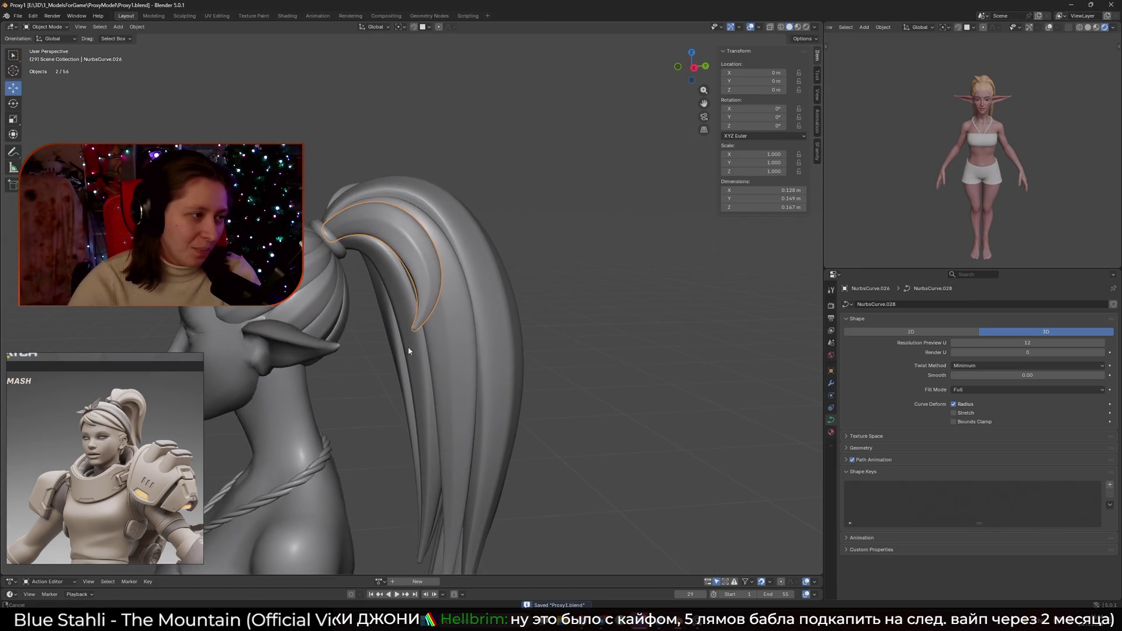
pyautogui.press('Tab')
pyautogui.click(457, 294)
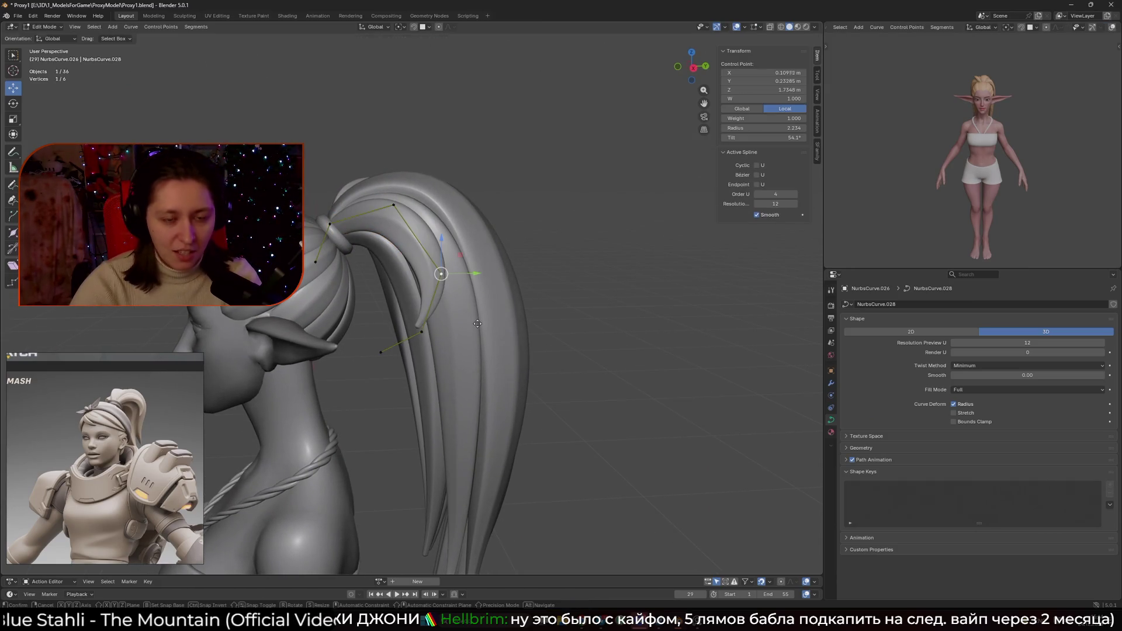
pyautogui.click(419, 331)
pyautogui.moveTo(475, 343); pyautogui.dragTo(491, 332, button='middle')
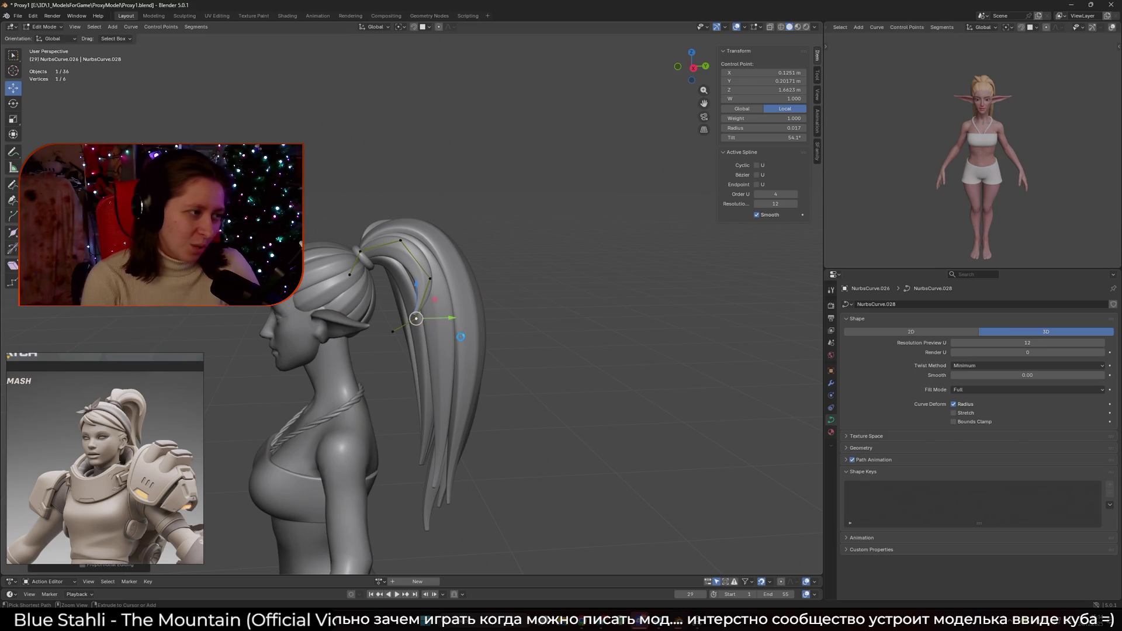
pyautogui.hotkey('ctrl', 's')
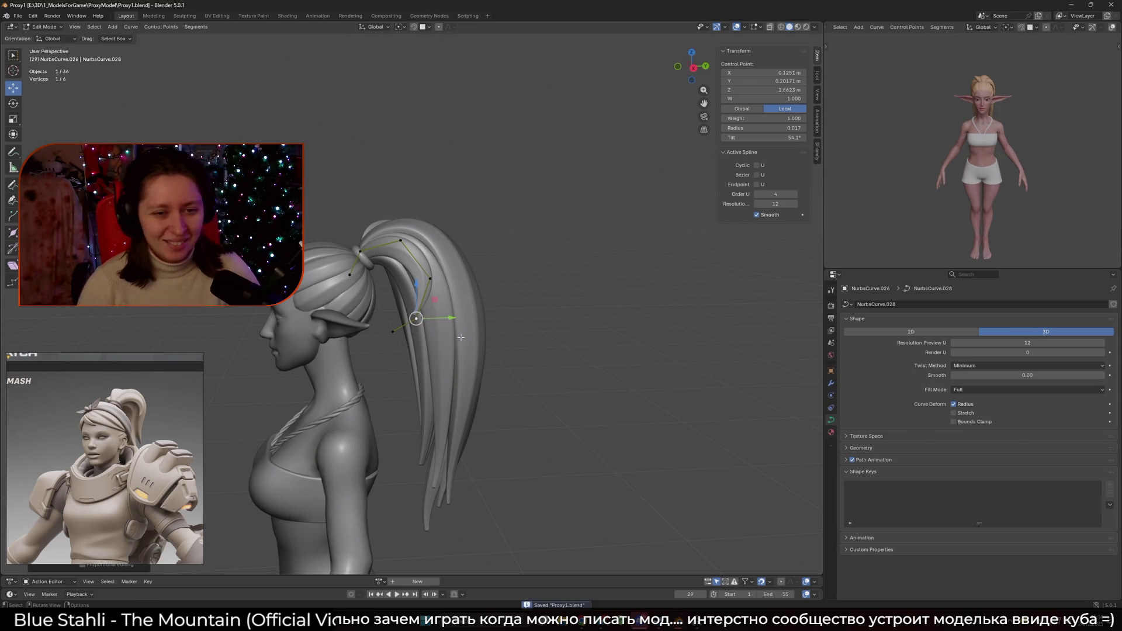
# - Leave Edit Mode and select another ponytail strand from a three-quarter front view
pyautogui.scroll(4, 477, 313)
pyautogui.press('Tab')
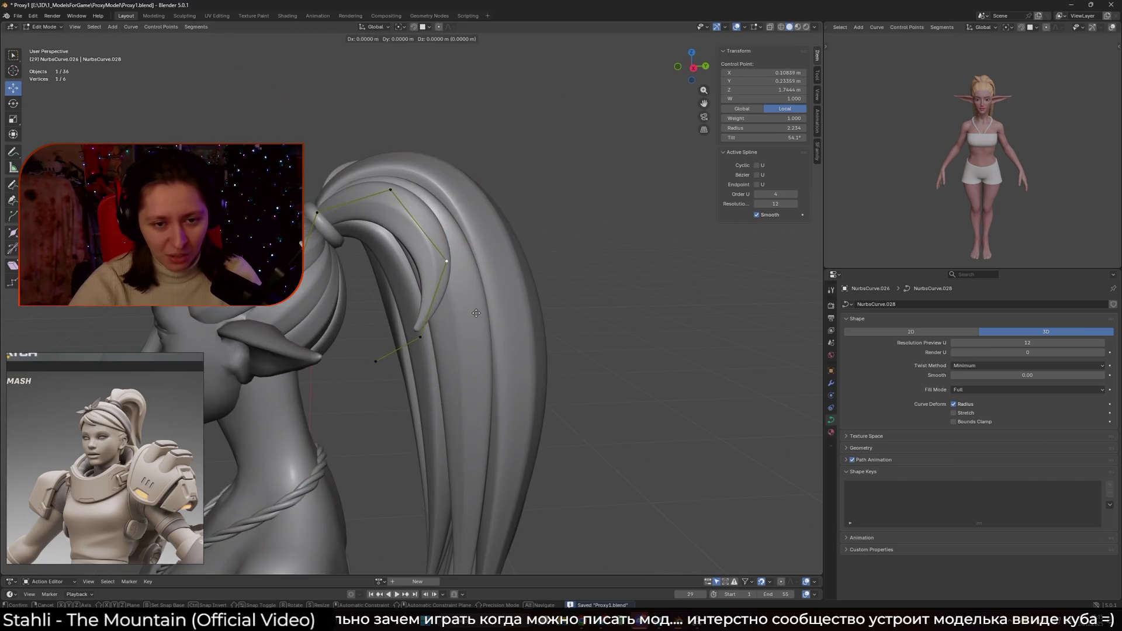
pyautogui.scroll(-5, 504, 324)
pyautogui.moveTo(470, 324)
pyautogui.mouseDown(button='middle')
pyautogui.moveTo(366, 327)
pyautogui.moveTo(484, 281)
pyautogui.moveTo(431, 288)
pyautogui.moveTo(518, 289)
pyautogui.mouseUp(button='middle')
pyautogui.keyDown('shift'); pyautogui.click(484, 281); pyautogui.keyUp('shift')
# - Move the tie strand's end point and next control point to reshape its arc over the ponytail
pyautogui.press('Tab')
pyautogui.scroll(3, 440, 255)
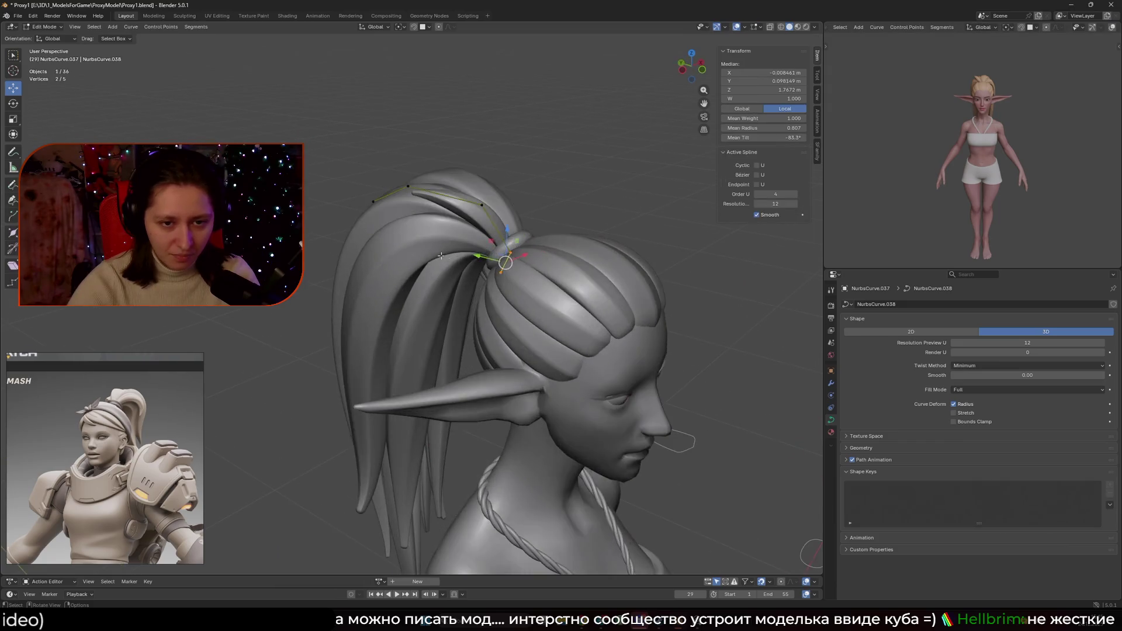
pyautogui.moveTo(440, 255); pyautogui.dragTo(503, 287, button='middle')
pyautogui.click(429, 304)
pyautogui.press('g')
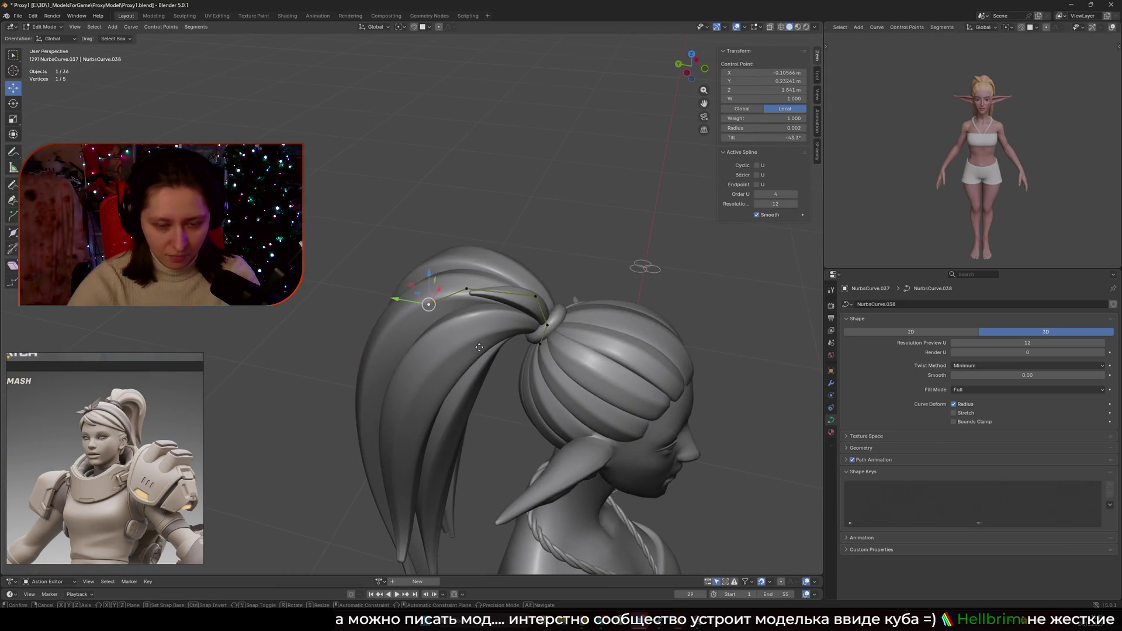
pyautogui.click(488, 384)
pyautogui.click(535, 296)
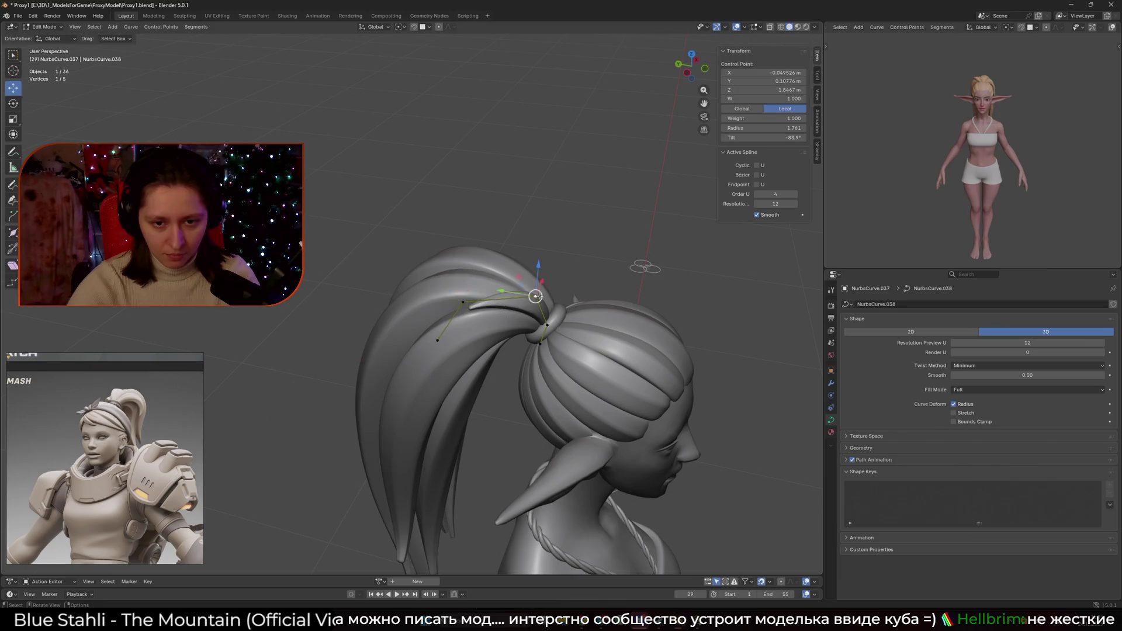
pyautogui.moveTo(535, 296)
pyautogui.mouseDown(button='middle')
pyautogui.moveTo(487, 274)
pyautogui.moveTo(488, 292)
pyautogui.moveTo(406, 257)
pyautogui.moveTo(554, 223)
pyautogui.mouseUp(button='middle')
pyautogui.press('g')
pyautogui.click(407, 257)
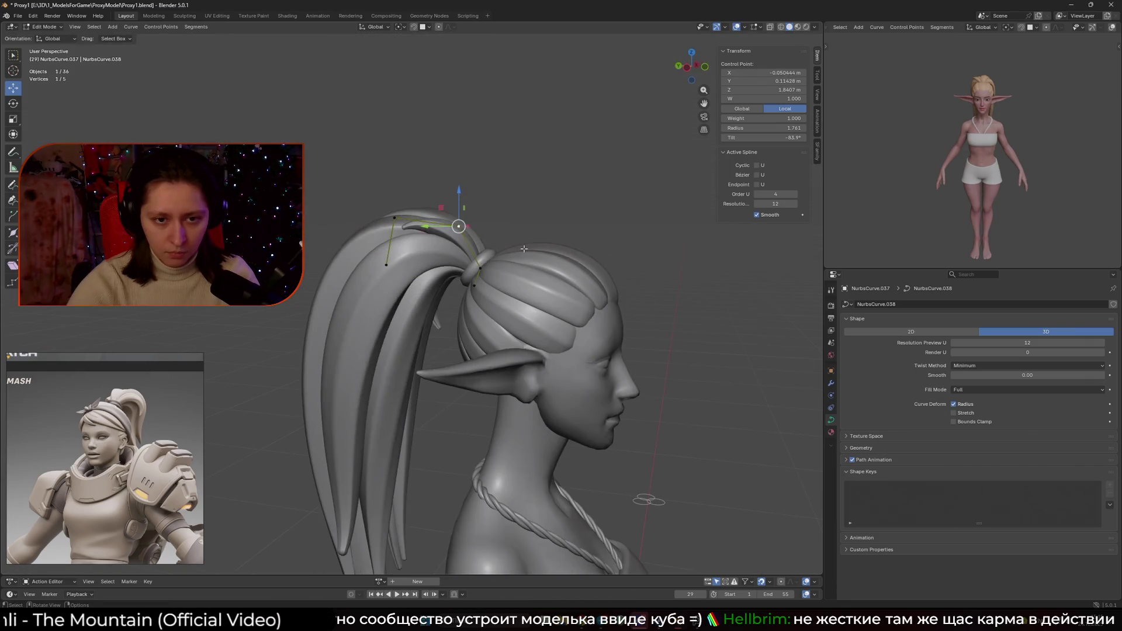
# - Return to Object Mode, deselect the curve, and save Proxy1.blend
pyautogui.press('Tab')
pyautogui.click(554, 223)
pyautogui.hotkey('ctrl', 's')
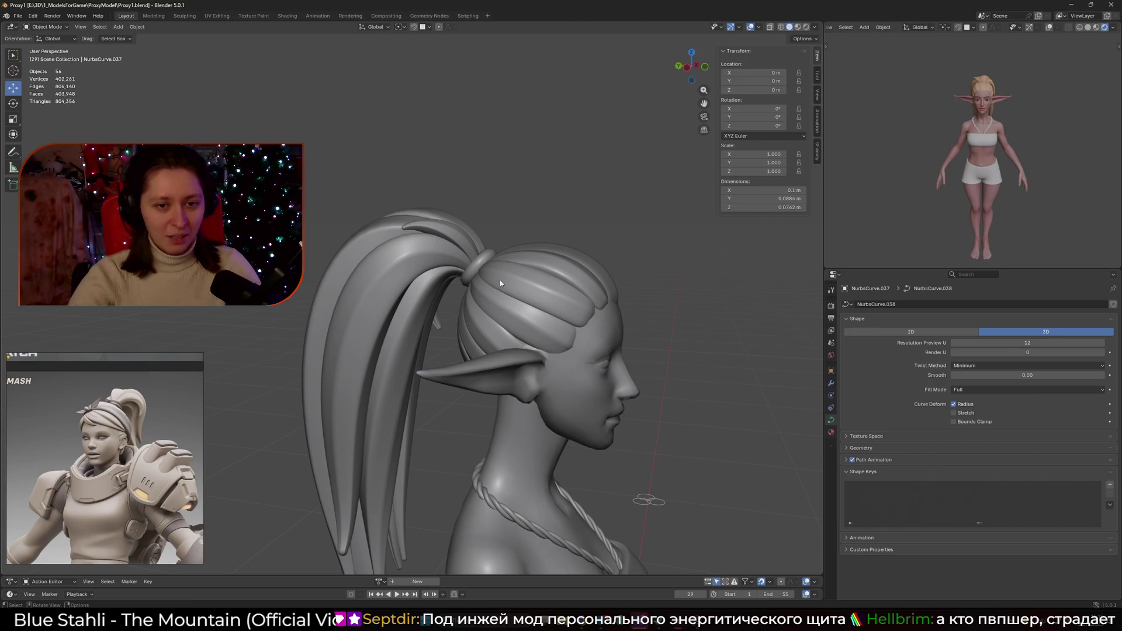
pyautogui.moveTo(468, 274); pyautogui.dragTo(373, 267, button='middle')
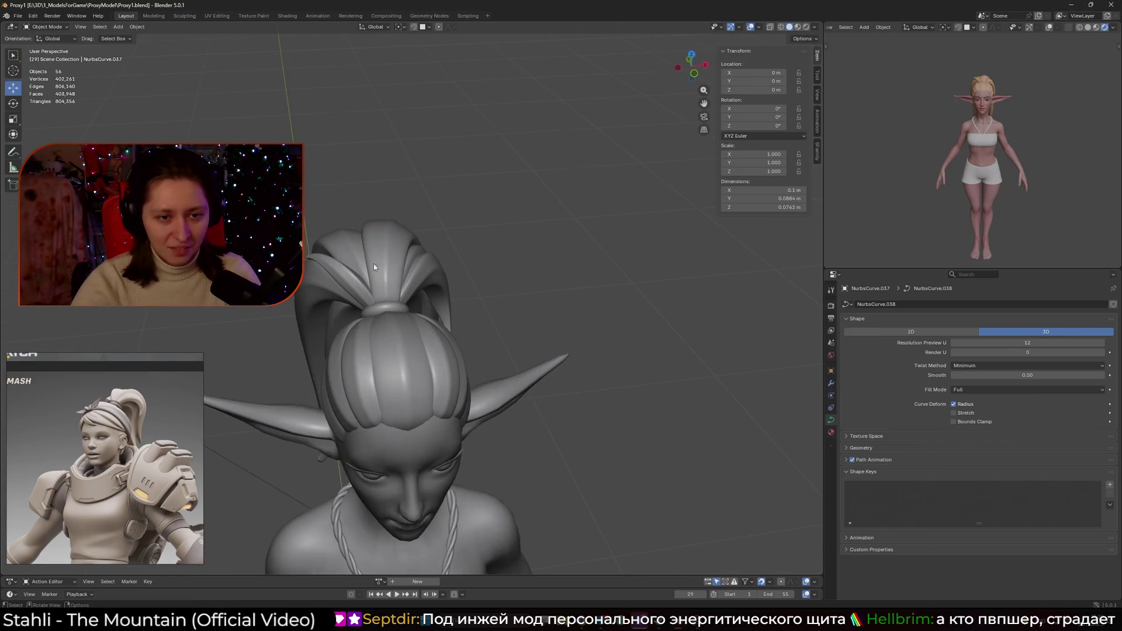
# - Tilt the back hair strand's top control point, then delete the strand and undo the deletion
pyautogui.click(363, 509)
pyautogui.press('Tab')
pyautogui.click(335, 216)
pyautogui.hotkey('ctrl', 't')
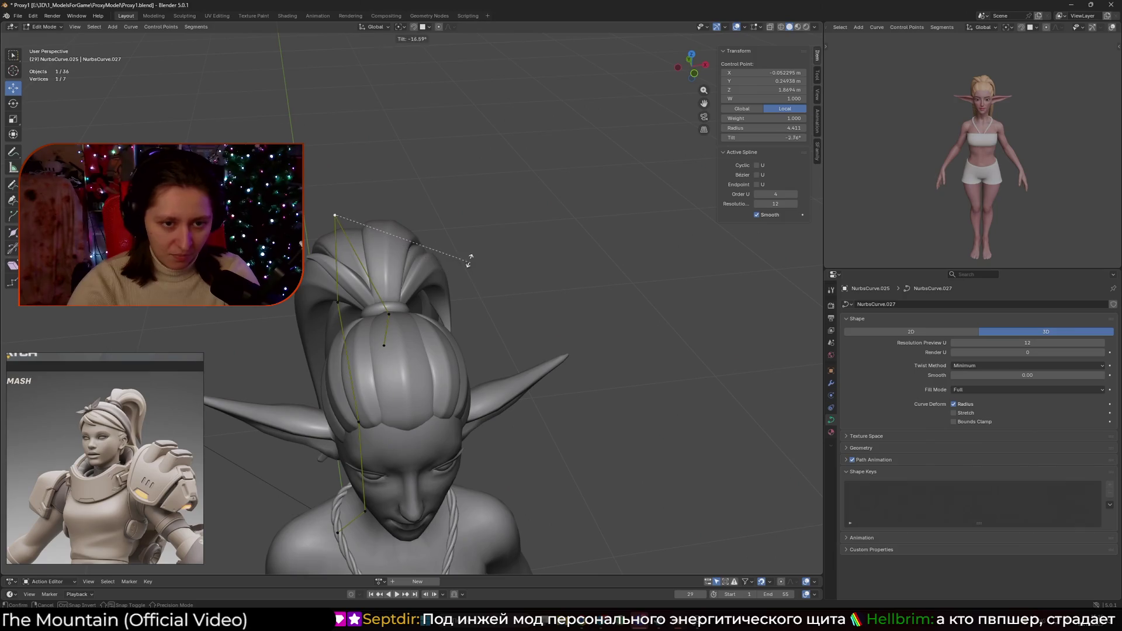
pyautogui.click(469, 260)
pyautogui.press('Tab')
pyautogui.moveTo(469, 260); pyautogui.dragTo(542, 253, button='middle')
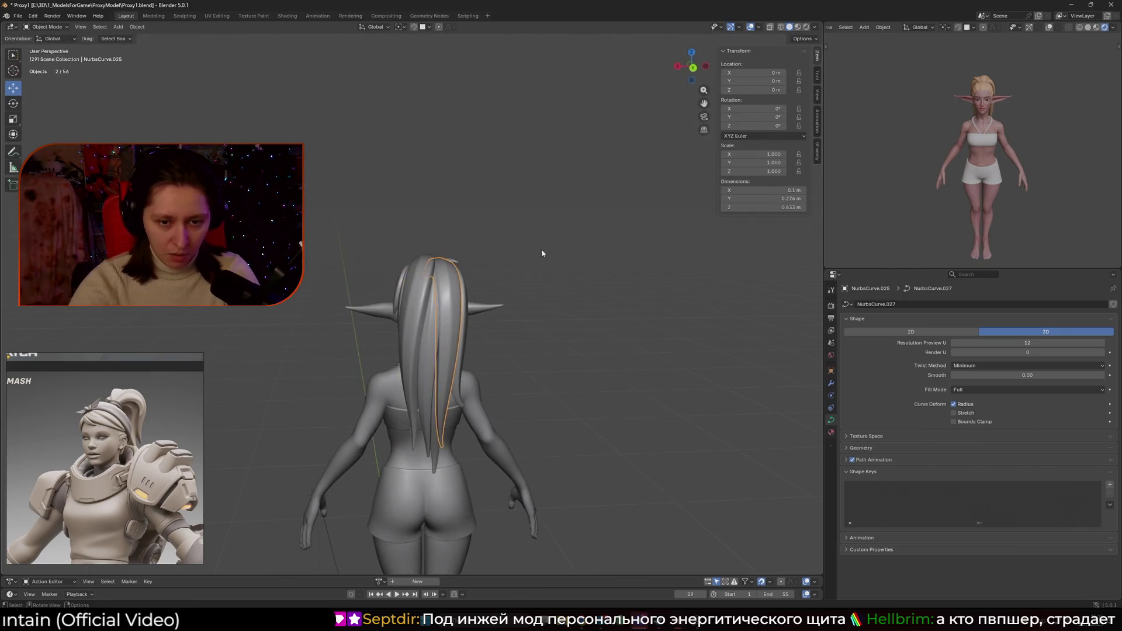
pyautogui.press('Delete')
pyautogui.hotkey('ctrl', 'z')
# - Raise, rotate and scale down the whole strand into a short arc over the ponytail top
pyautogui.scroll(3, 543, 254)
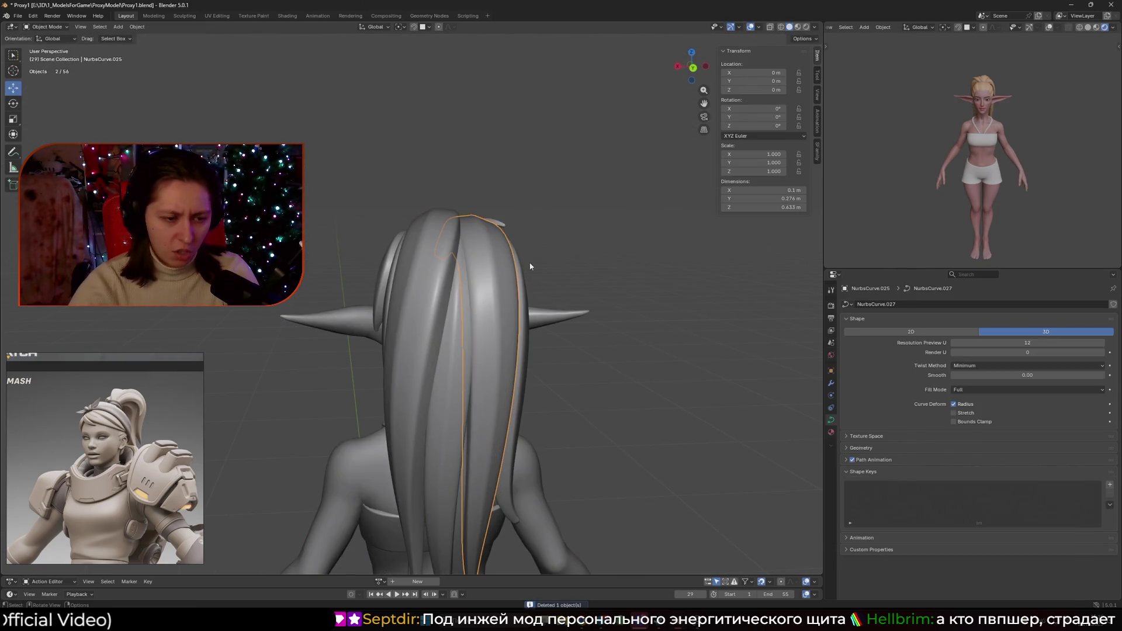
pyautogui.press('Tab')
pyautogui.moveTo(530, 266)
pyautogui.mouseDown(button='middle')
pyautogui.moveTo(572, 318)
pyautogui.moveTo(485, 315)
pyautogui.moveTo(409, 343)
pyautogui.mouseUp(button='middle')
pyautogui.press('a')
pyautogui.press('g')
pyautogui.click(561, 292)
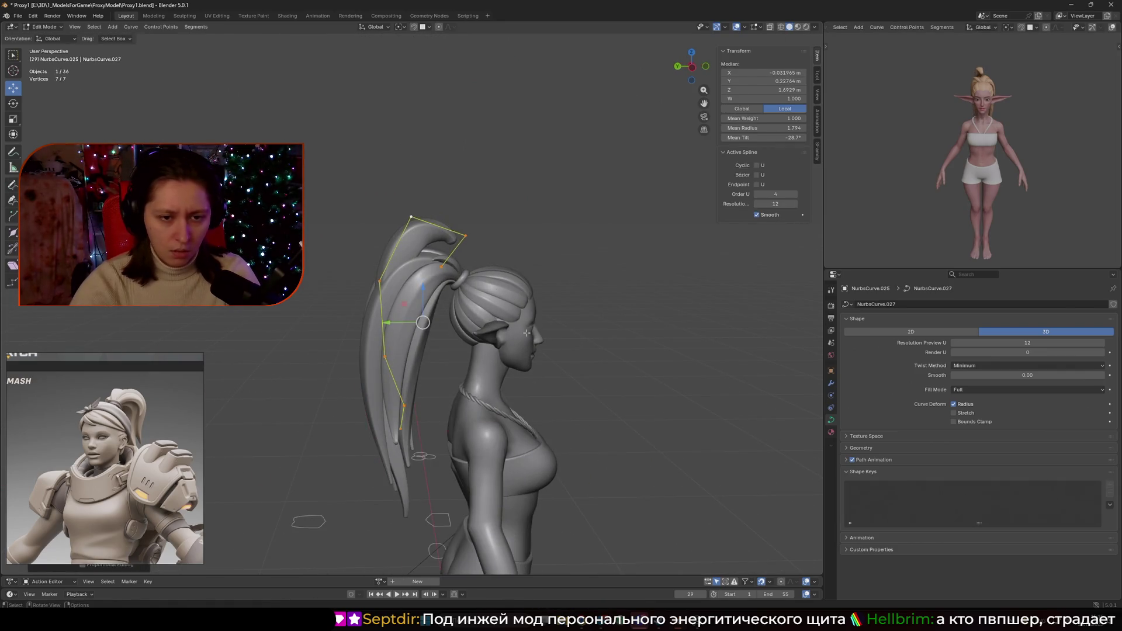
pyautogui.press('r')
pyautogui.click(561, 374)
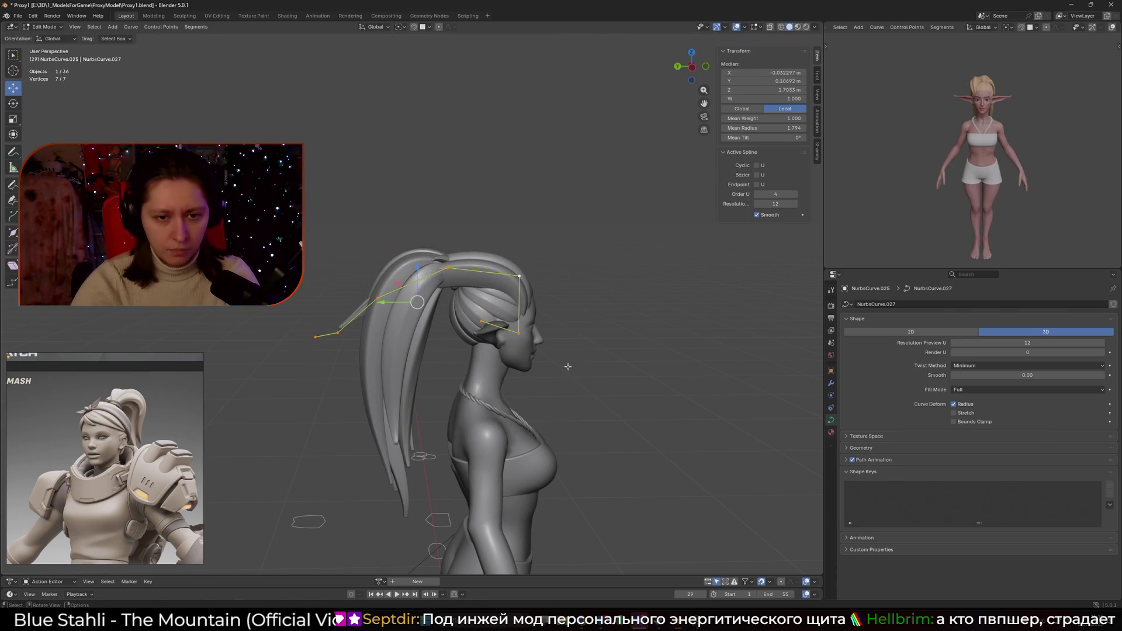
pyautogui.press('s')
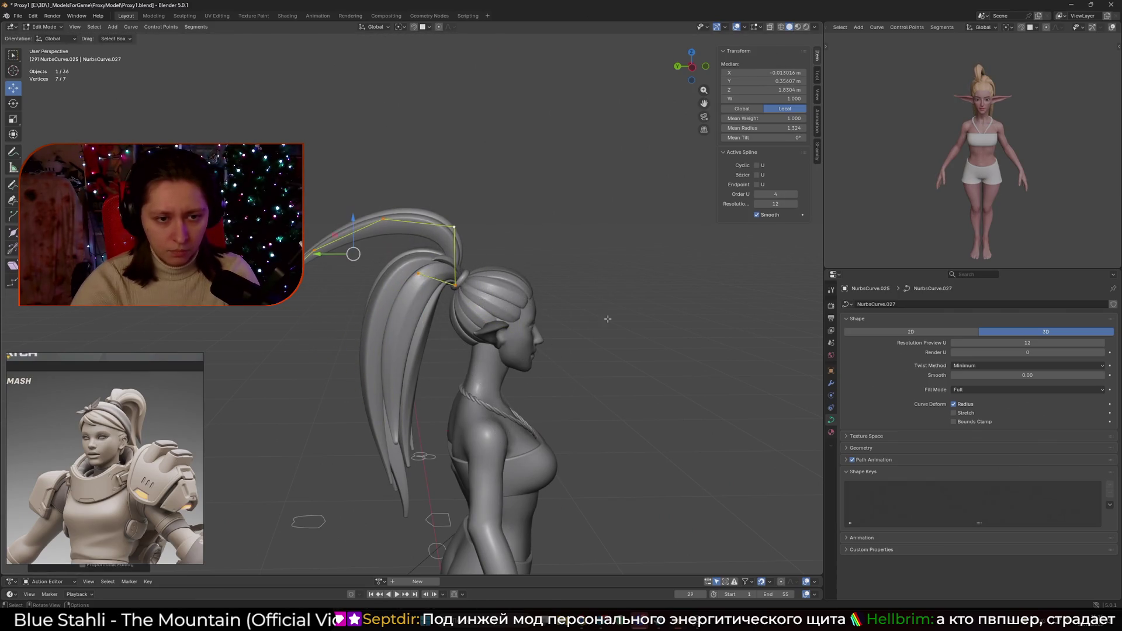
pyautogui.click(490, 314)
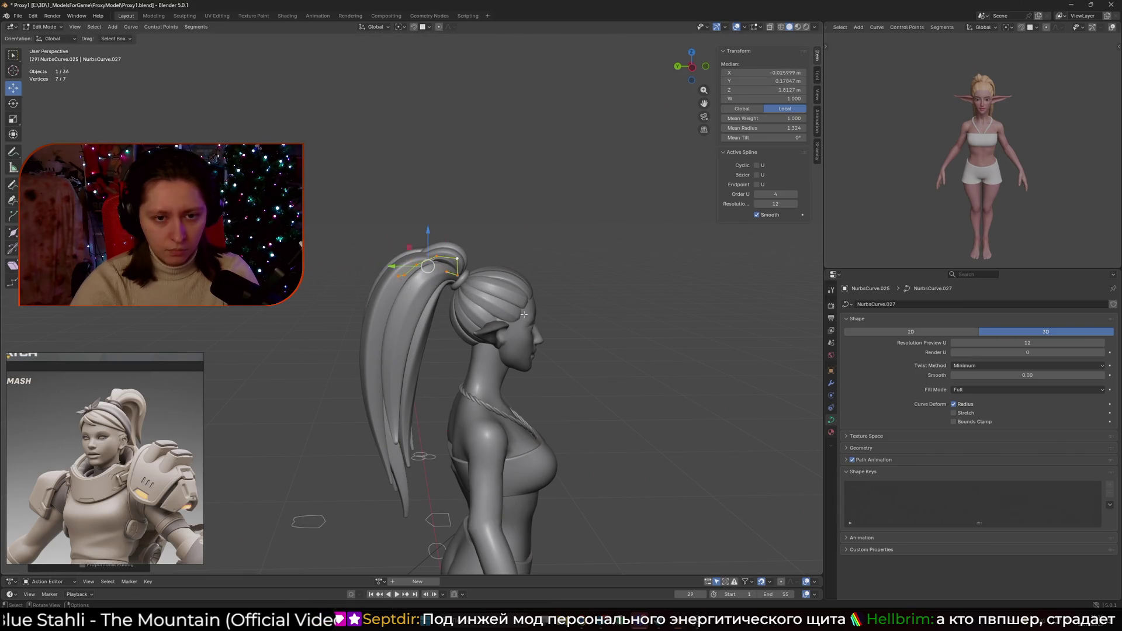
pyautogui.moveTo(523, 314); pyautogui.dragTo(505, 329, button='middle')
pyautogui.press('Tab')
# - Delete a selected curve, then duplicate the tie arc strand and cancel its move
pyautogui.press('Delete')
pyautogui.click(476, 312)
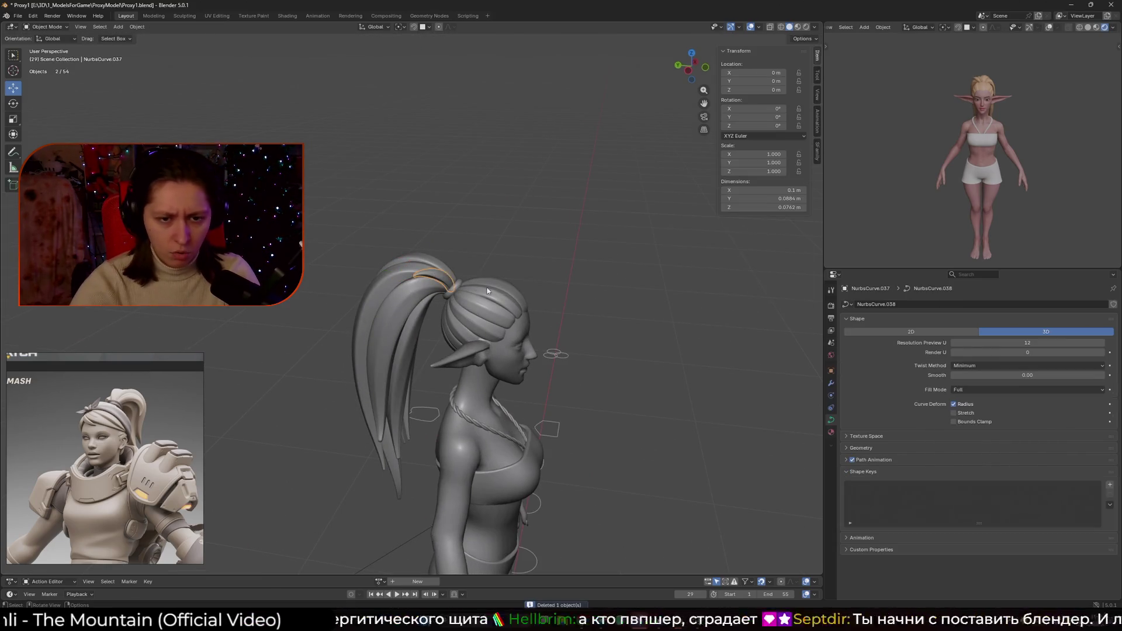
pyautogui.scroll(2, 475, 312)
pyautogui.hotkey('shift', 'd')
pyautogui.press('Escape')
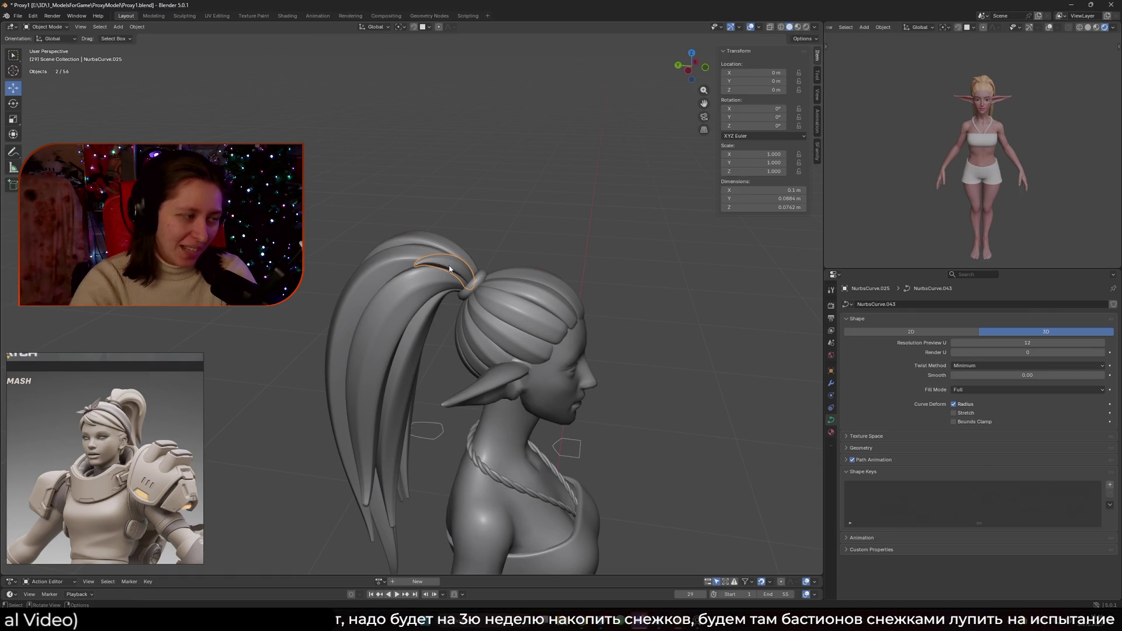
# - Delete the duplicate arc strand and select another back hair strand
pyautogui.press('Delete')
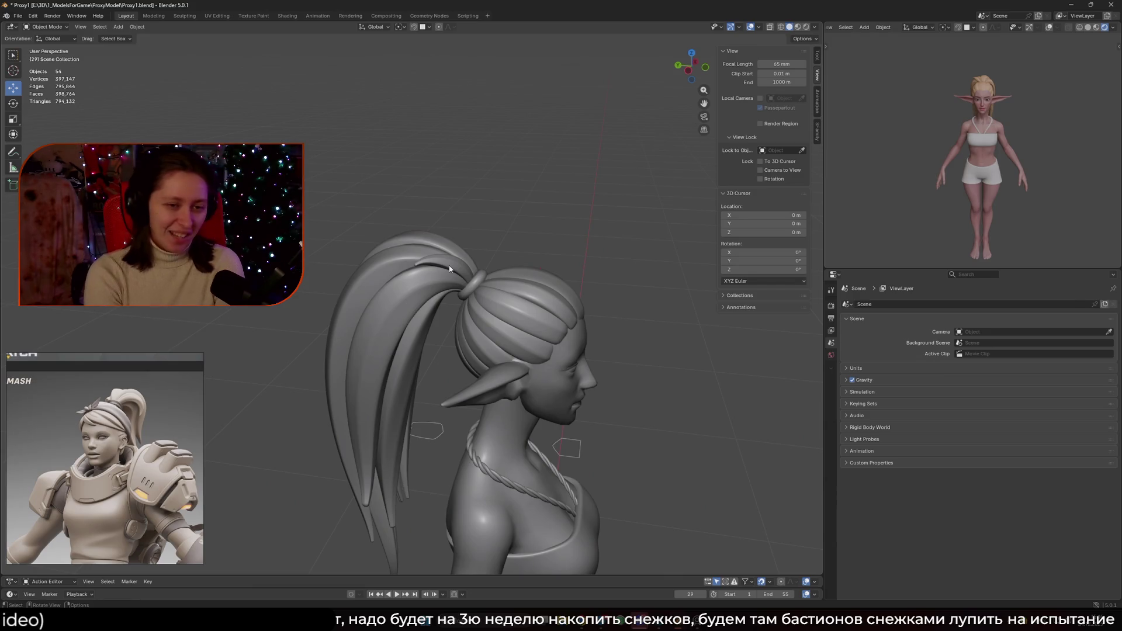
pyautogui.click(455, 289)
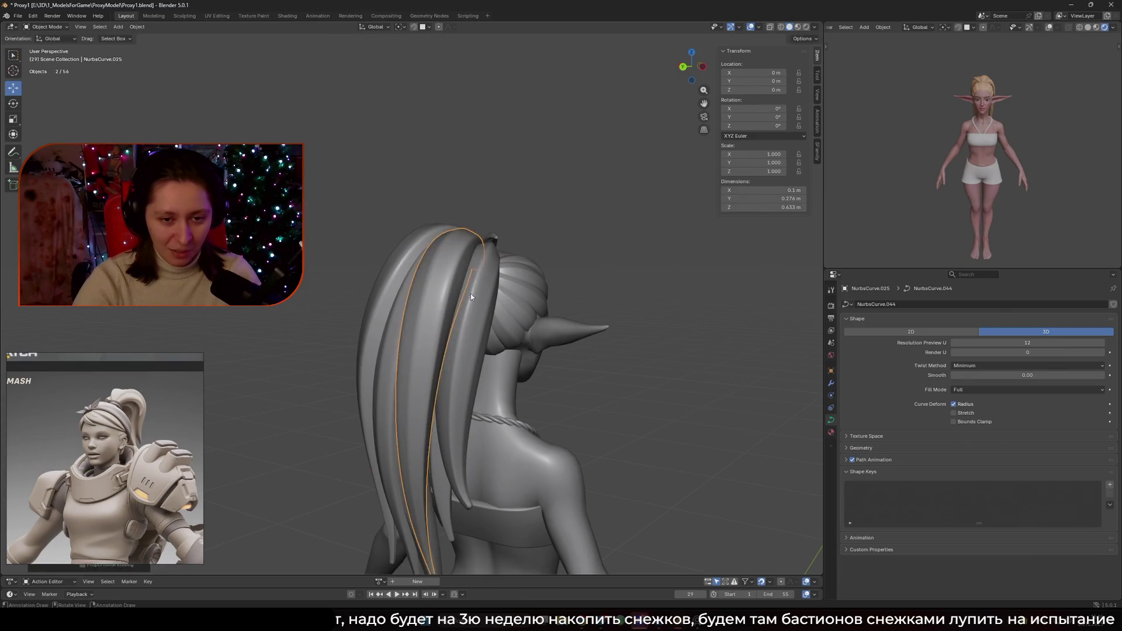
# - Move the strand's lower control points up toward the tie and reposition another point
pyautogui.press('Tab')
pyautogui.moveTo(471, 294); pyautogui.dragTo(304, 374, button='middle')
pyautogui.moveTo(294, 383); pyautogui.dragTo(432, 486)
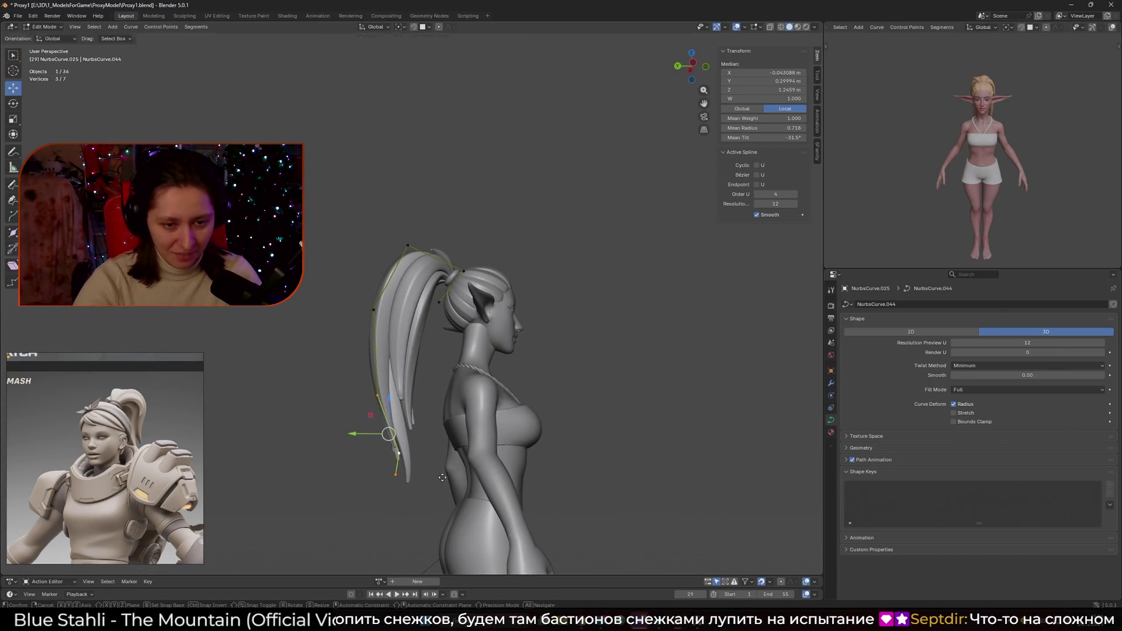
pyautogui.press('g')
pyautogui.click(363, 316)
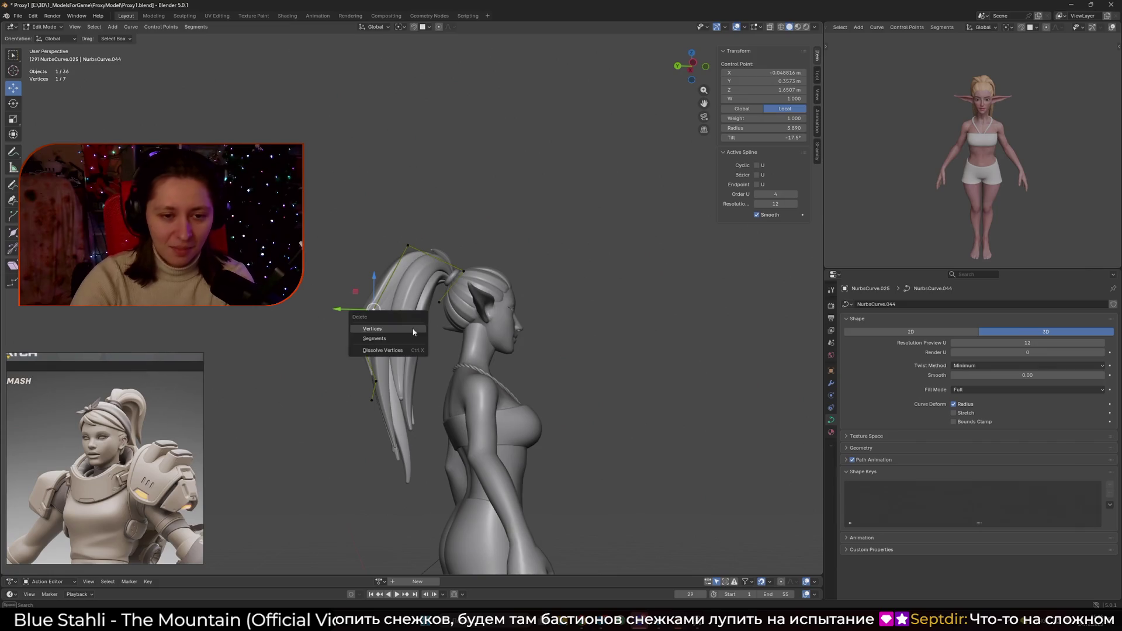
pyautogui.click(413, 329)
pyautogui.moveTo(318, 311); pyautogui.dragTo(391, 450)
pyautogui.moveTo(409, 409)
pyautogui.mouseDown(button='middle')
pyautogui.moveTo(437, 370)
pyautogui.moveTo(489, 345)
pyautogui.moveTo(513, 305)
pyautogui.moveTo(461, 285)
pyautogui.mouseUp(button='middle')
pyautogui.click(498, 294)
pyautogui.press('g')
pyautogui.click(533, 341)
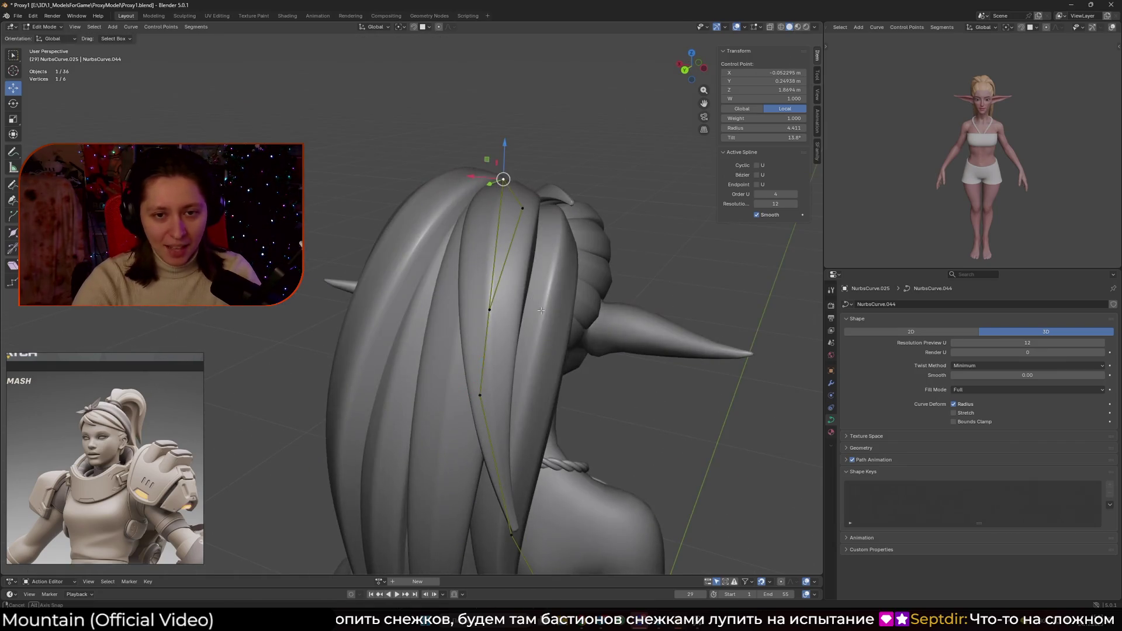
# - Delete the strand's bottom control point and thin the new end's radius with Alt+S
pyautogui.moveTo(541, 310)
pyautogui.mouseDown(button='middle')
pyautogui.moveTo(673, 404)
pyautogui.moveTo(526, 421)
pyautogui.moveTo(409, 461)
pyautogui.mouseUp(button='middle')
pyautogui.press('a')
pyautogui.click(324, 495)
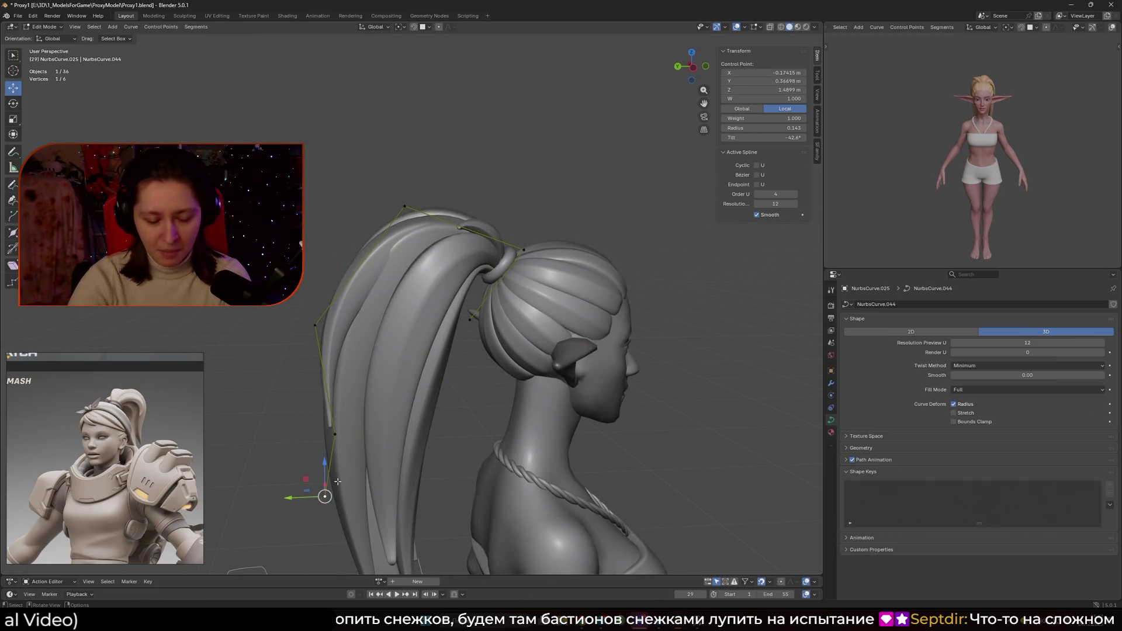
pyautogui.press('Delete')
pyautogui.click(314, 325)
pyautogui.hotkey('alt', 's')
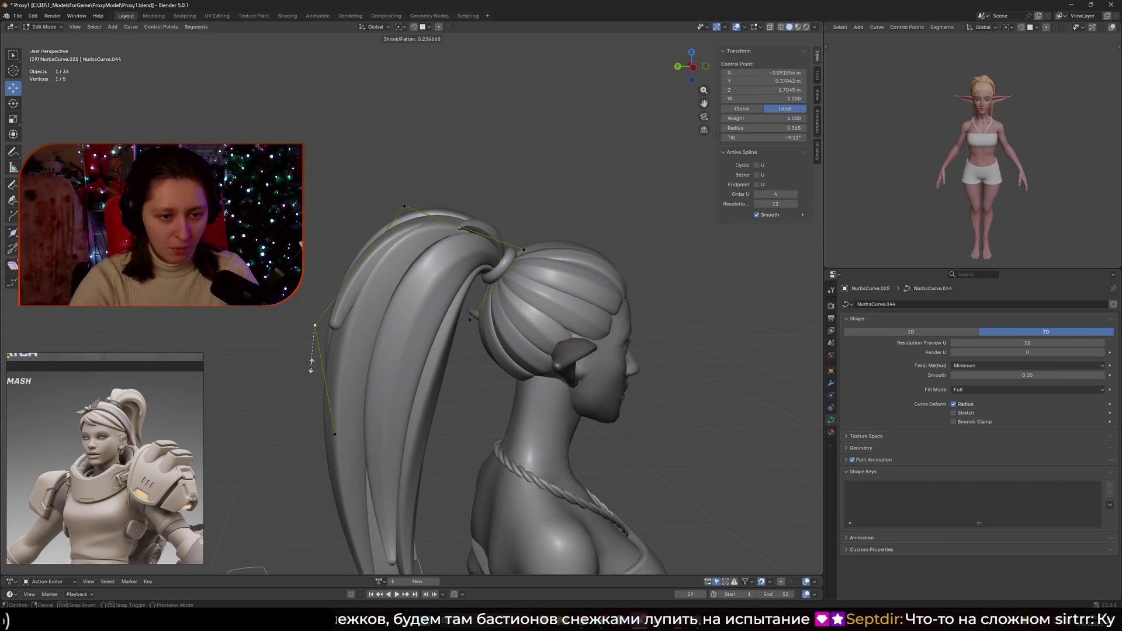
pyautogui.click(380, 335)
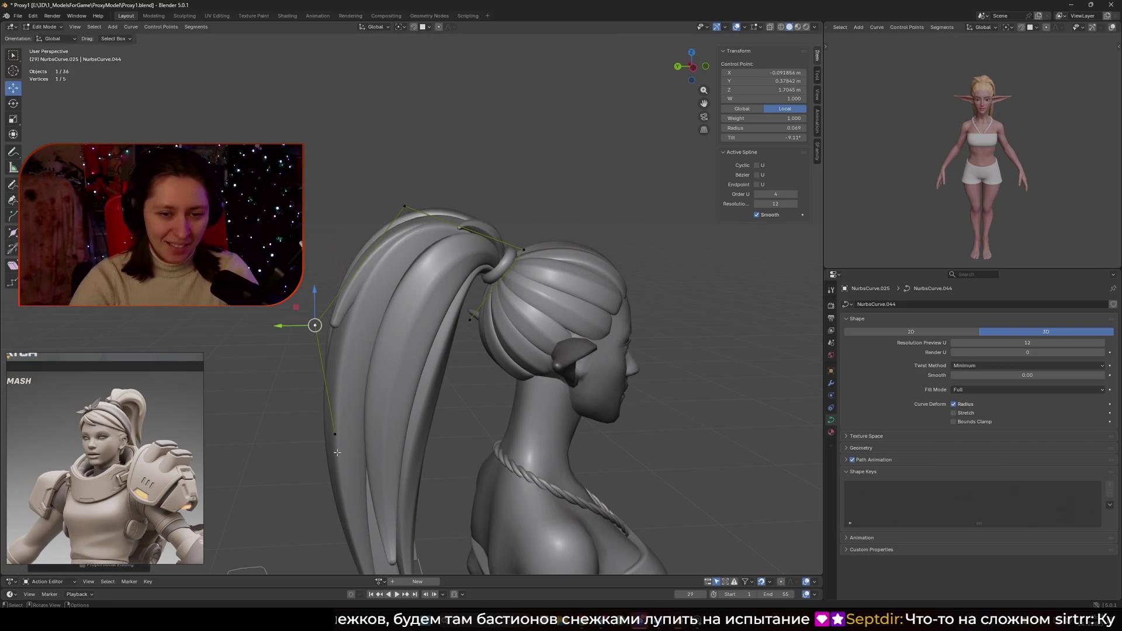
pyautogui.hotkey('alt', 's')
pyautogui.click(512, 405)
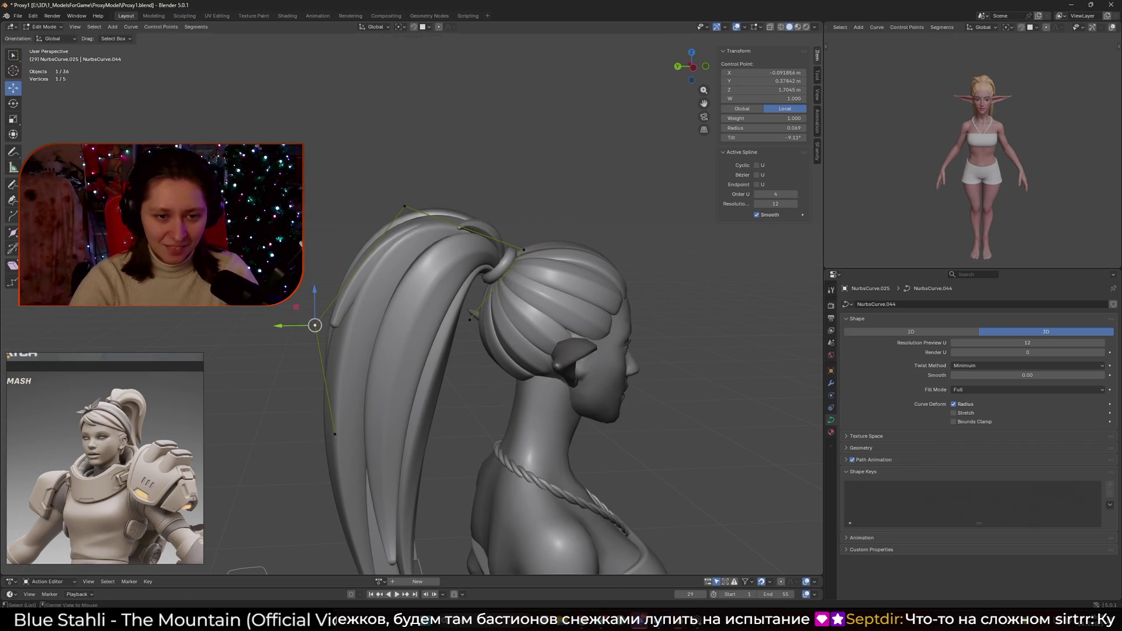
# - Reposition a middle control point of the strand along the back of the head
pyautogui.press('a')
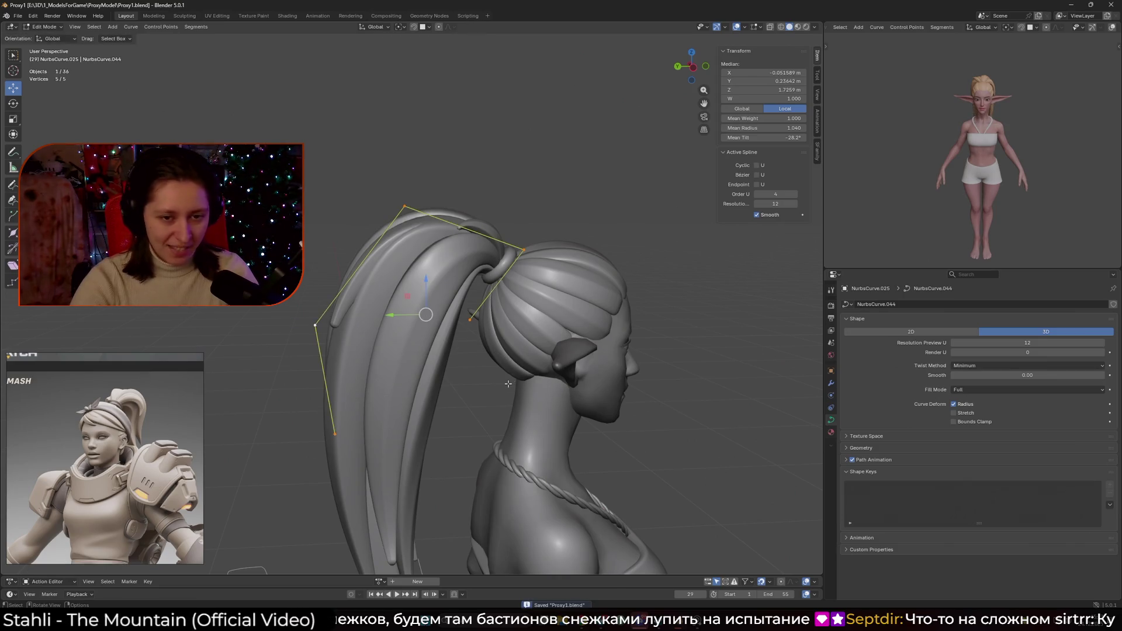
pyautogui.hotkey('ctrl', 'z')
pyautogui.hotkey('ctrl', 'z')
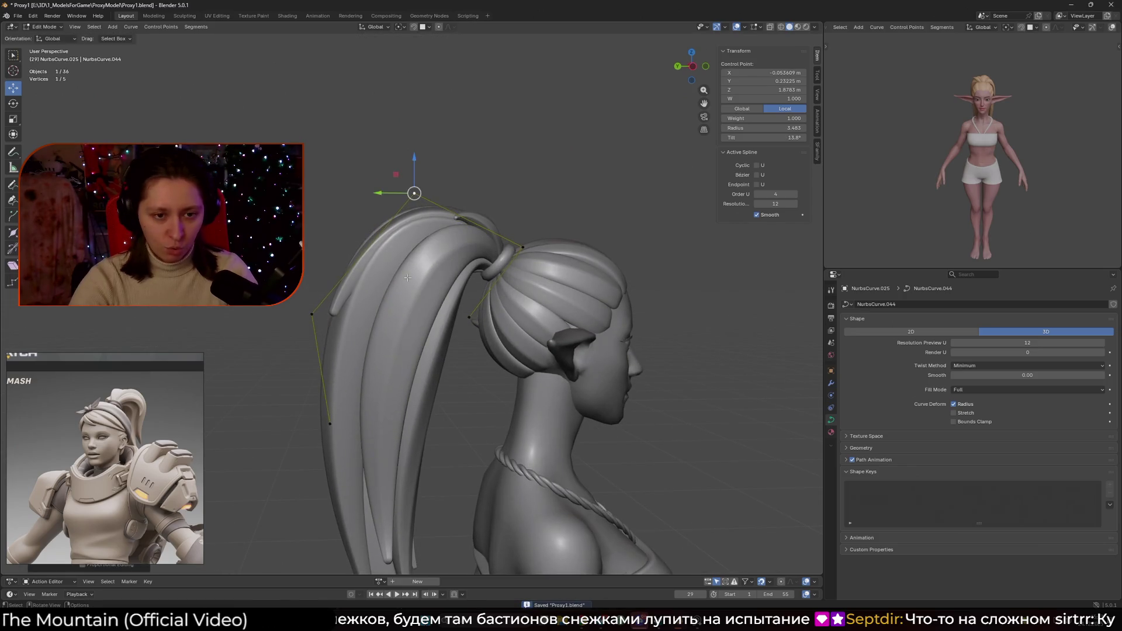
pyautogui.hotkey('ctrl', 'z')
pyautogui.moveTo(407, 278)
pyautogui.mouseDown(button='middle')
pyautogui.moveTo(450, 346)
pyautogui.moveTo(455, 339)
pyautogui.mouseUp(button='middle')
pyautogui.press('g')
pyautogui.click(489, 363)
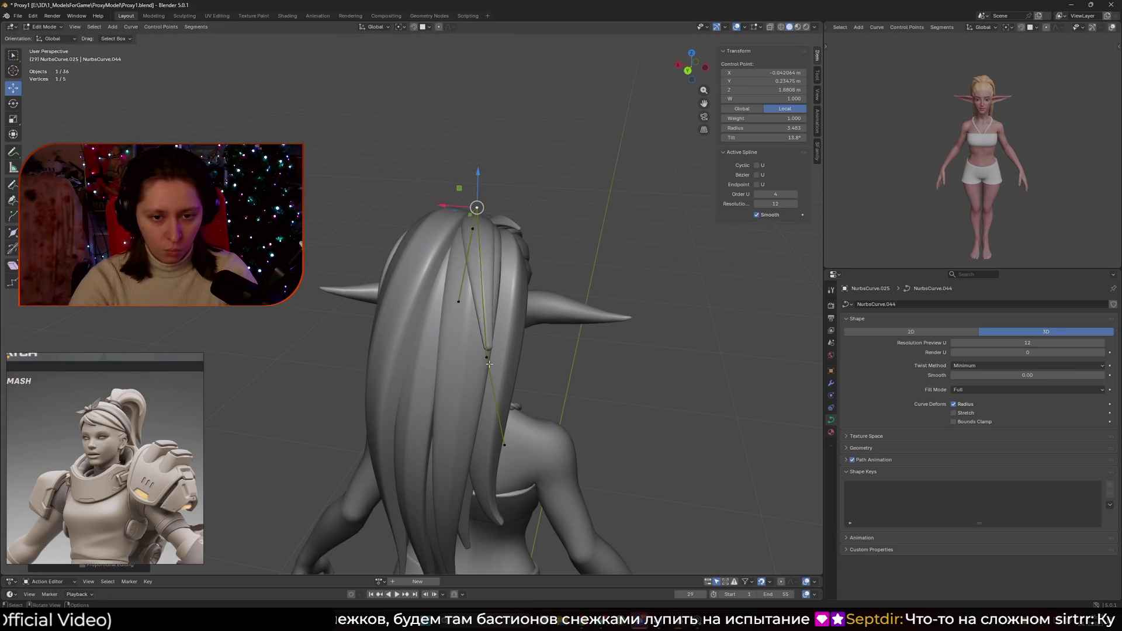
pyautogui.press('g')
pyautogui.click(482, 429)
pyautogui.click(506, 377)
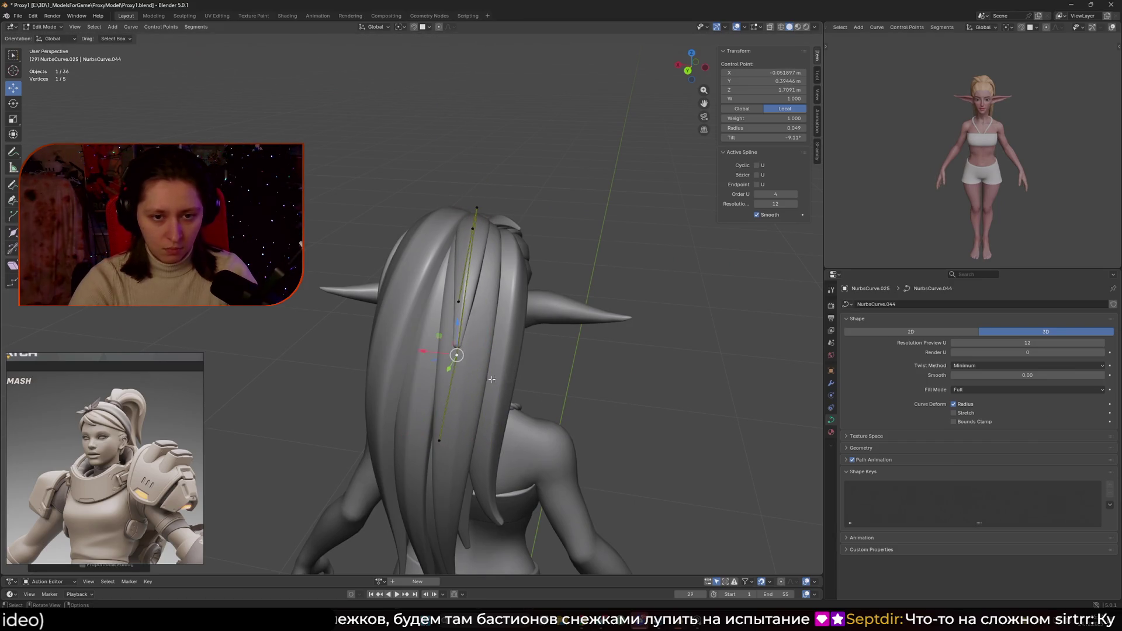
# - Move a control point up and outward and shift the strand's top control point
pyautogui.moveTo(506, 377); pyautogui.dragTo(415, 364, button='middle')
pyautogui.press('g')
pyautogui.click(291, 328)
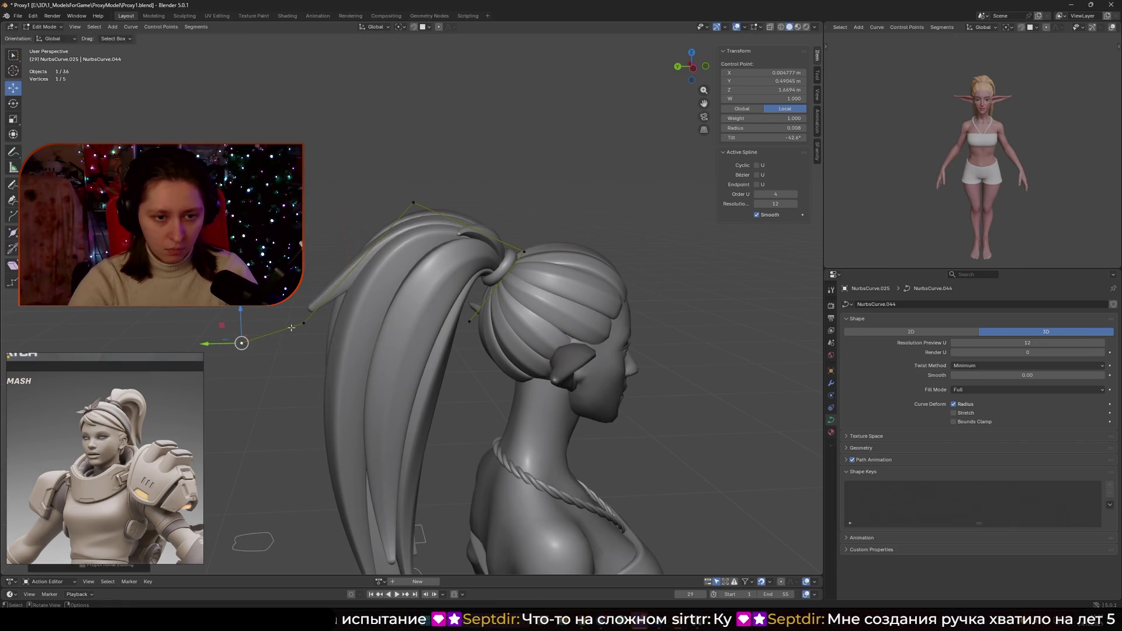
pyautogui.click(348, 346)
pyautogui.click(413, 202)
pyautogui.press('g')
pyautogui.click(397, 197)
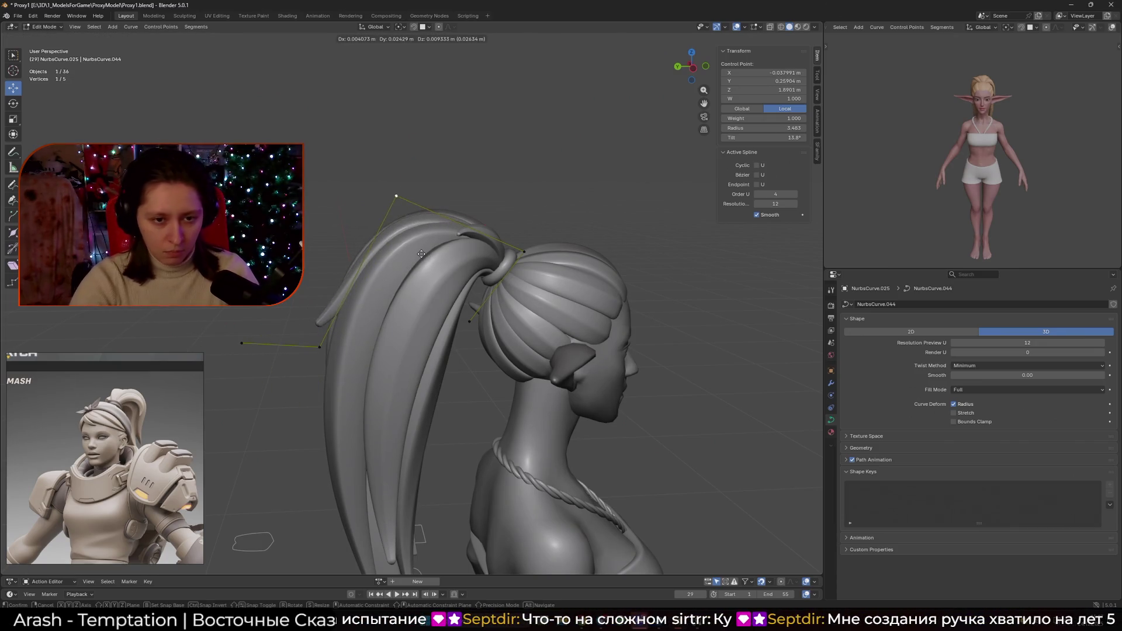
pyautogui.moveTo(410, 279)
pyautogui.mouseDown(button='middle')
pyautogui.moveTo(504, 350)
pyautogui.moveTo(503, 374)
pyautogui.moveTo(366, 348)
pyautogui.mouseUp(button='middle')
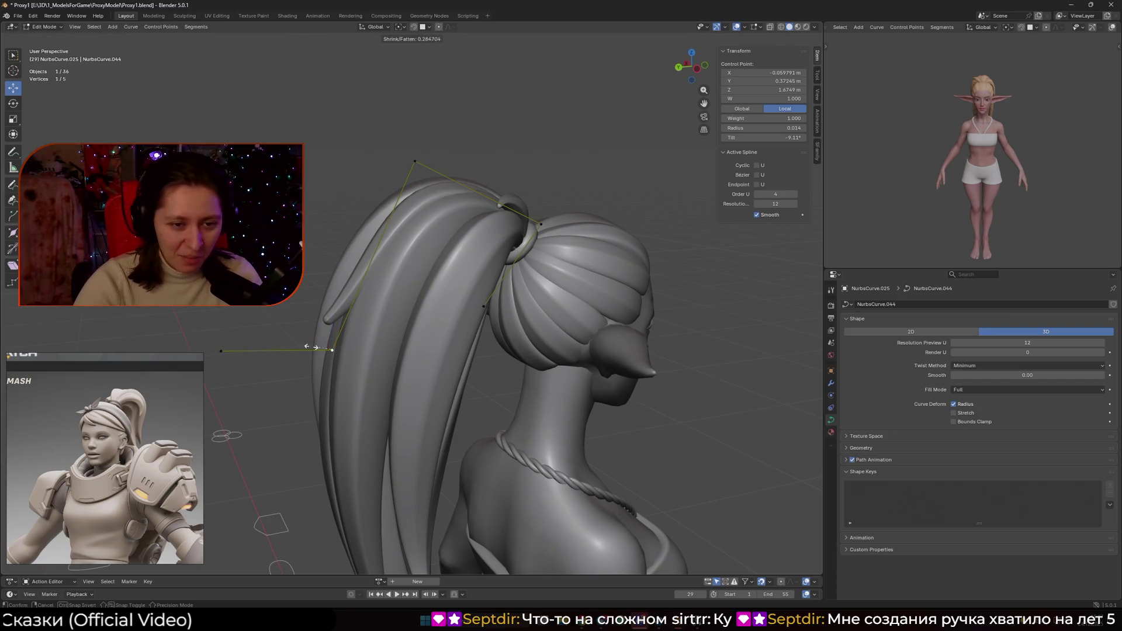
# - Thin the strand's radius at the selected point and check the whole strand
pyautogui.keyDown('alt'); pyautogui.middleClick(331, 350); pyautogui.keyUp('alt')
pyautogui.scroll(3, 388, 313)
pyautogui.hotkey('alt', 's')
pyautogui.click(276, 305)
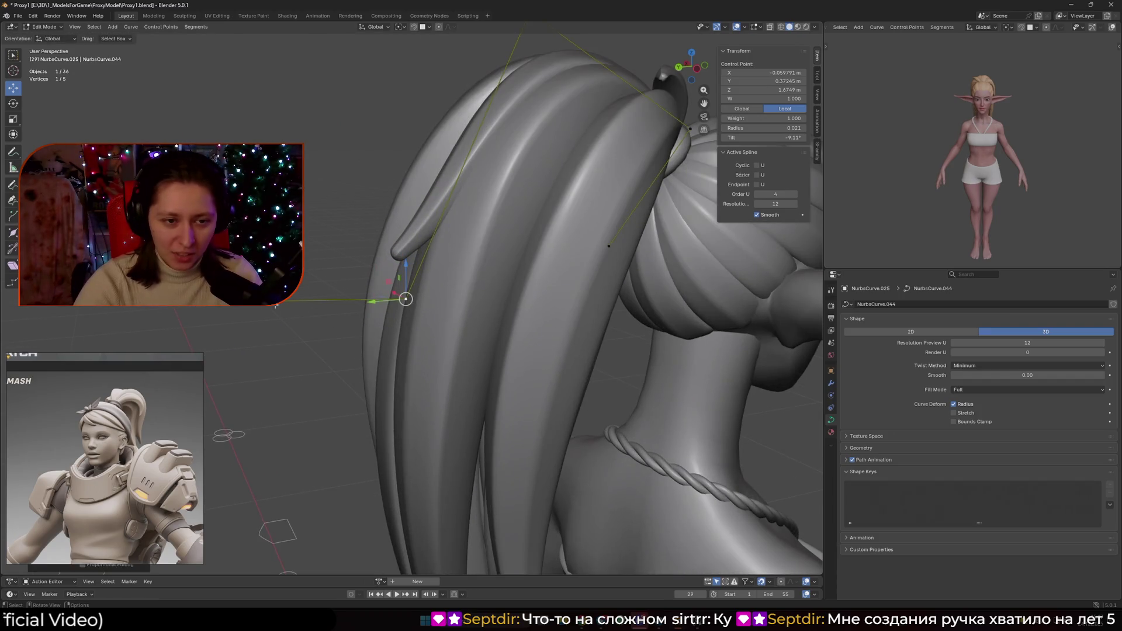
pyautogui.press('Tab')
pyautogui.press('Tab')
pyautogui.moveTo(410, 253); pyautogui.dragTo(480, 135, button='middle')
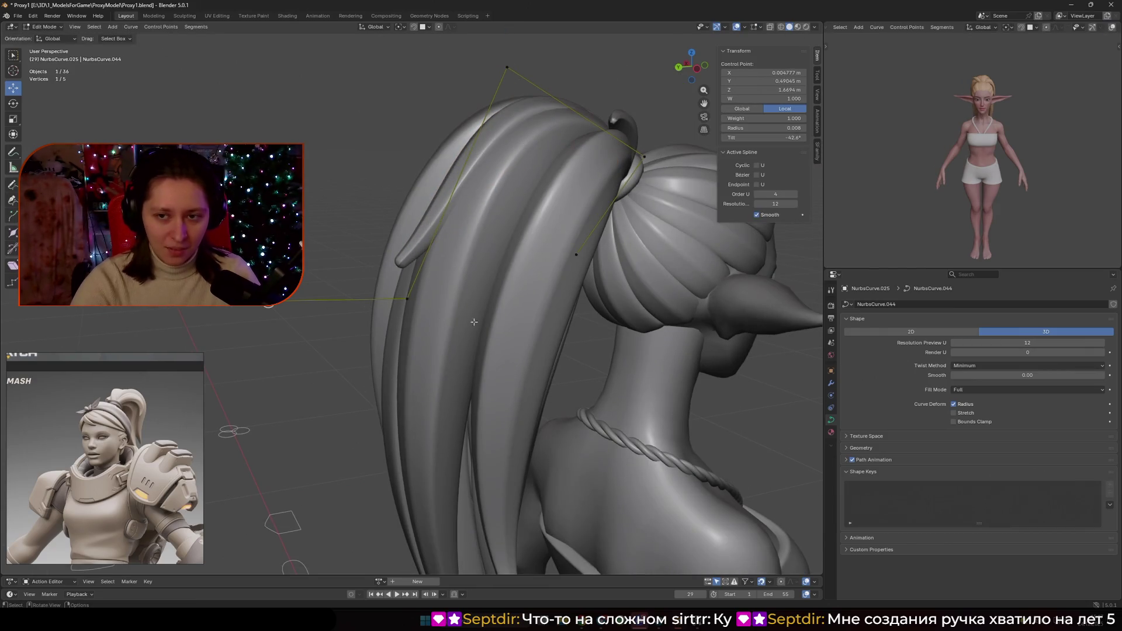
pyautogui.click(501, 326)
pyautogui.moveTo(500, 325); pyautogui.dragTo(531, 281, button='middle')
# - Taper another control point's radius from 0.009 down to zero in the N-panel
pyautogui.click(530, 277)
pyautogui.hotkey('alt', 's')
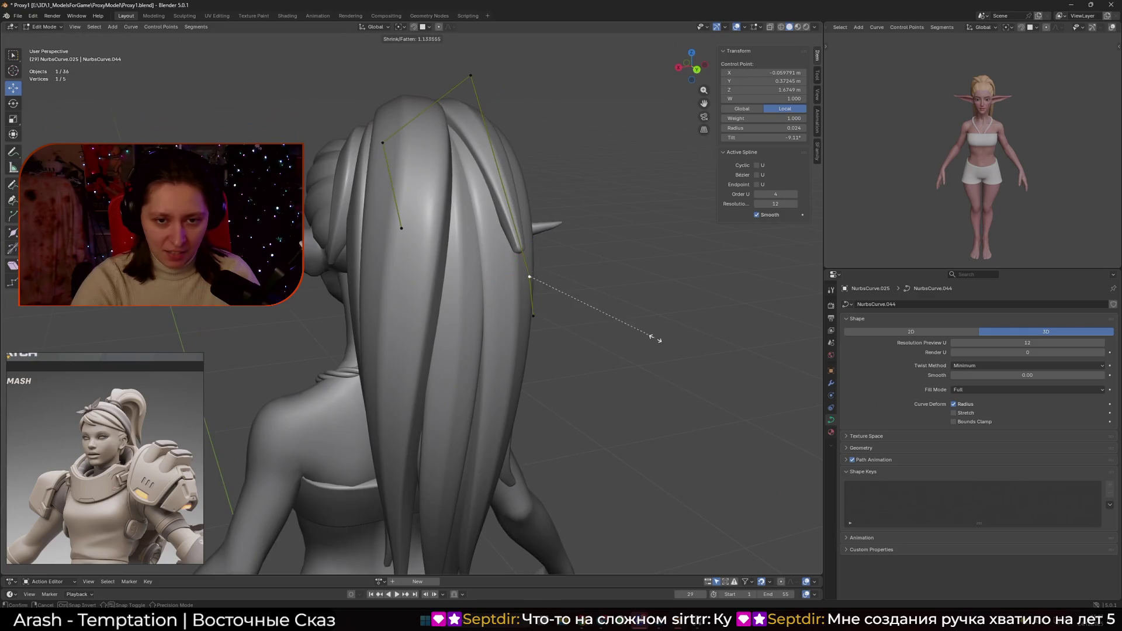
pyautogui.click(642, 306)
pyautogui.moveTo(762, 128); pyautogui.dragTo(745, 174)
pyautogui.moveTo(763, 128)
pyautogui.mouseDown()
pyautogui.moveTo(742, 128)
pyautogui.moveTo(762, 128)
pyautogui.mouseUp()
pyautogui.moveTo(544, 245)
pyautogui.mouseDown(button='middle')
pyautogui.moveTo(450, 172)
pyautogui.moveTo(494, 182)
pyautogui.moveTo(439, 285)
pyautogui.mouseUp(button='middle')
pyautogui.click(449, 169)
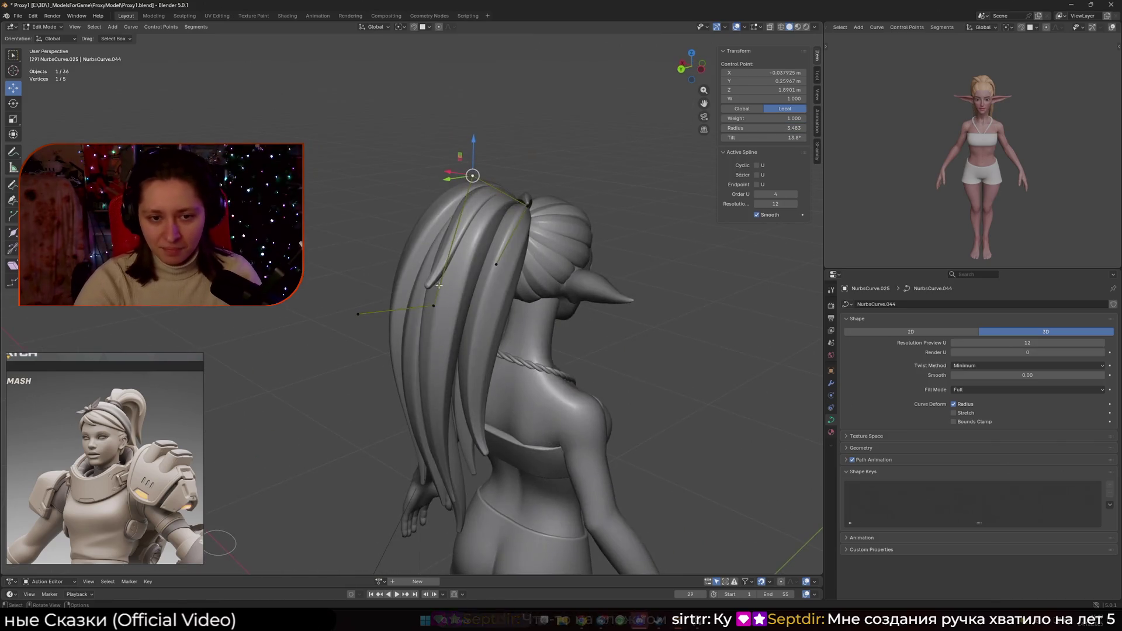
# - Subdivide the strand to add a control point and thicken its middle with Alt+S
pyautogui.rightClick(369, 310)
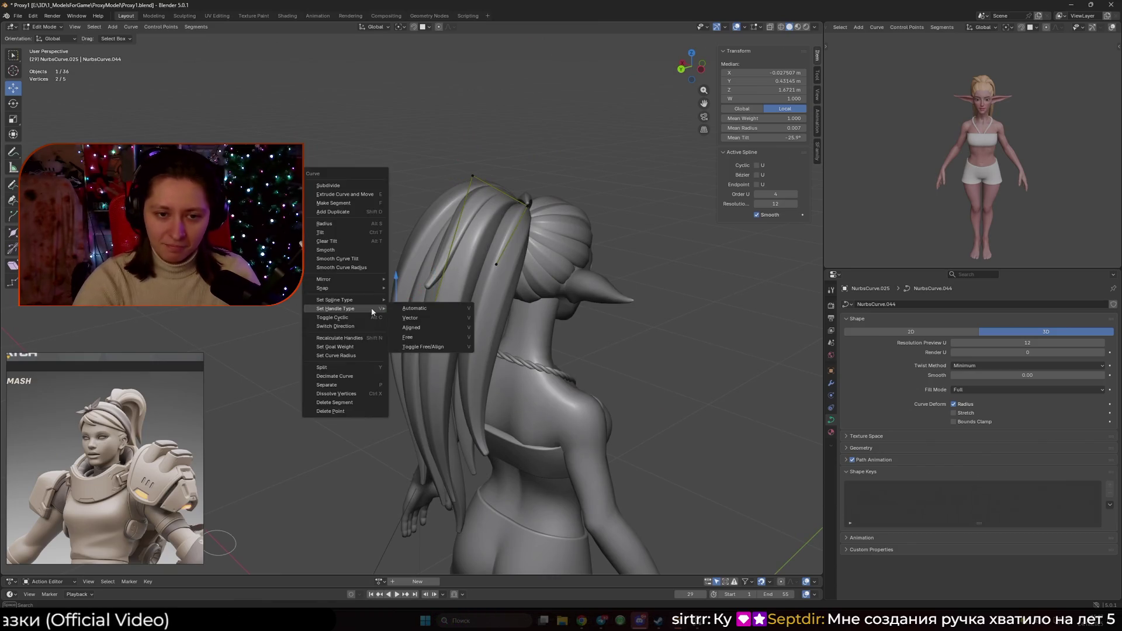
pyautogui.click(348, 187)
pyautogui.moveTo(347, 187)
pyautogui.mouseDown(button='middle')
pyautogui.moveTo(383, 233)
pyautogui.moveTo(492, 297)
pyautogui.moveTo(444, 274)
pyautogui.mouseUp(button='middle')
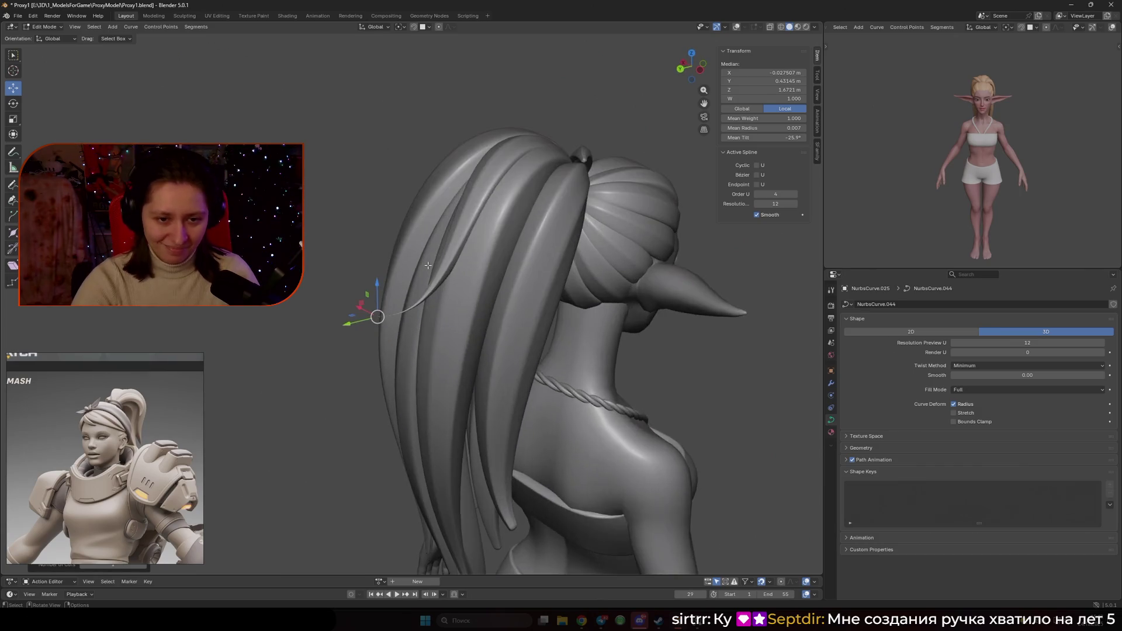
pyautogui.scroll(6, 438, 270)
pyautogui.scroll(-5, 439, 271)
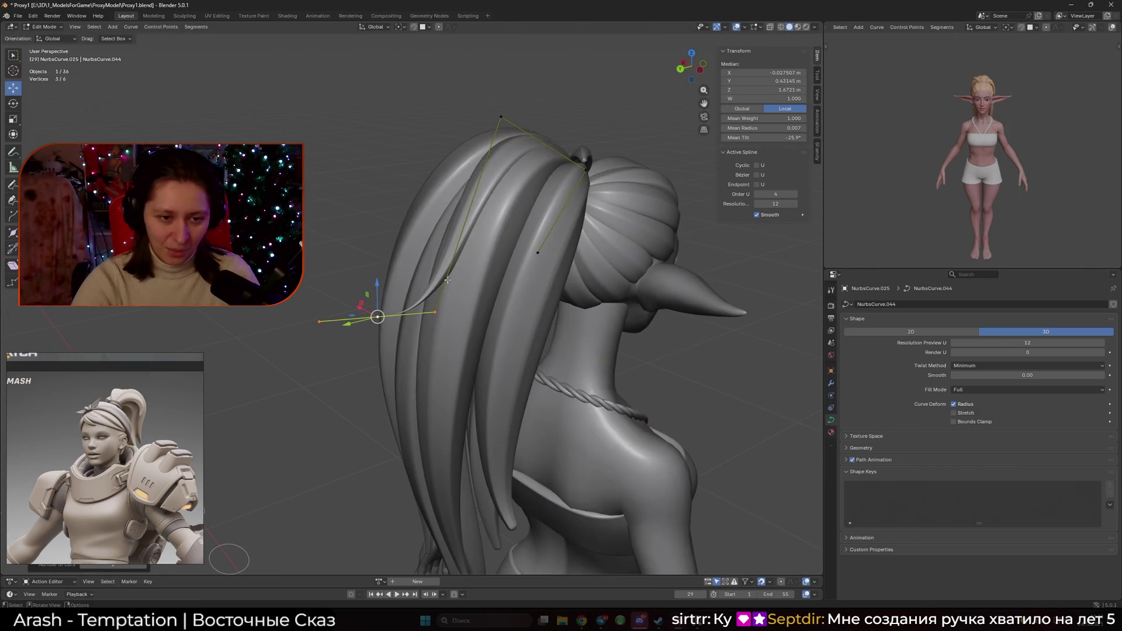
pyautogui.hotkey('alt', 's')
pyautogui.click(760, 356)
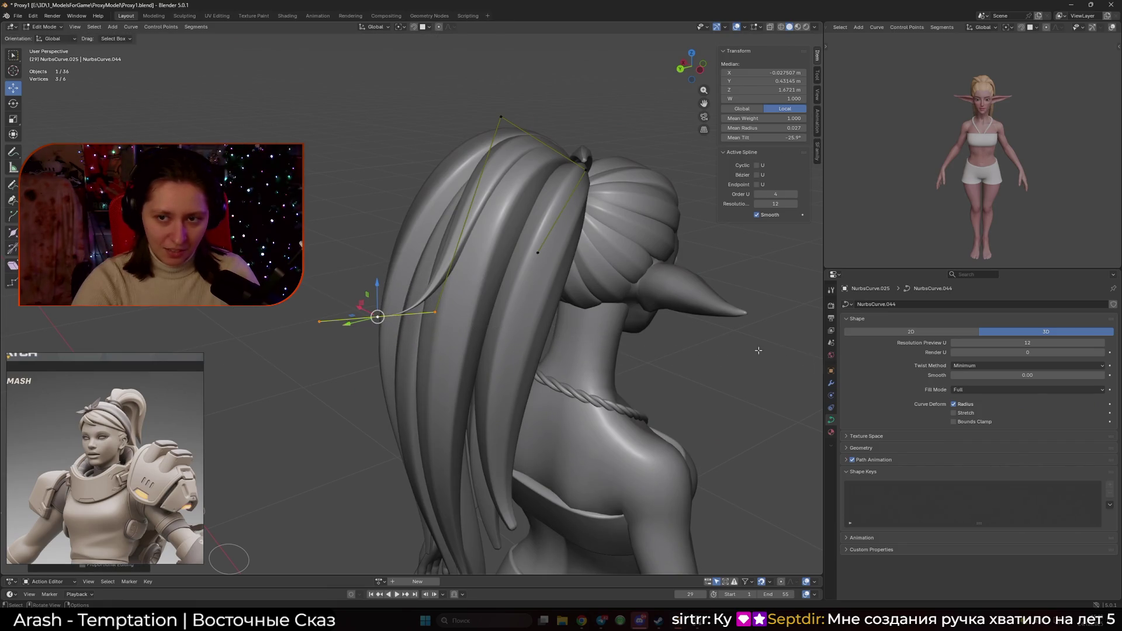
pyautogui.moveTo(671, 303)
pyautogui.mouseDown(button='middle')
pyautogui.moveTo(595, 290)
pyautogui.moveTo(641, 293)
pyautogui.moveTo(500, 335)
pyautogui.moveTo(656, 306)
pyautogui.moveTo(532, 304)
pyautogui.mouseUp(button='middle')
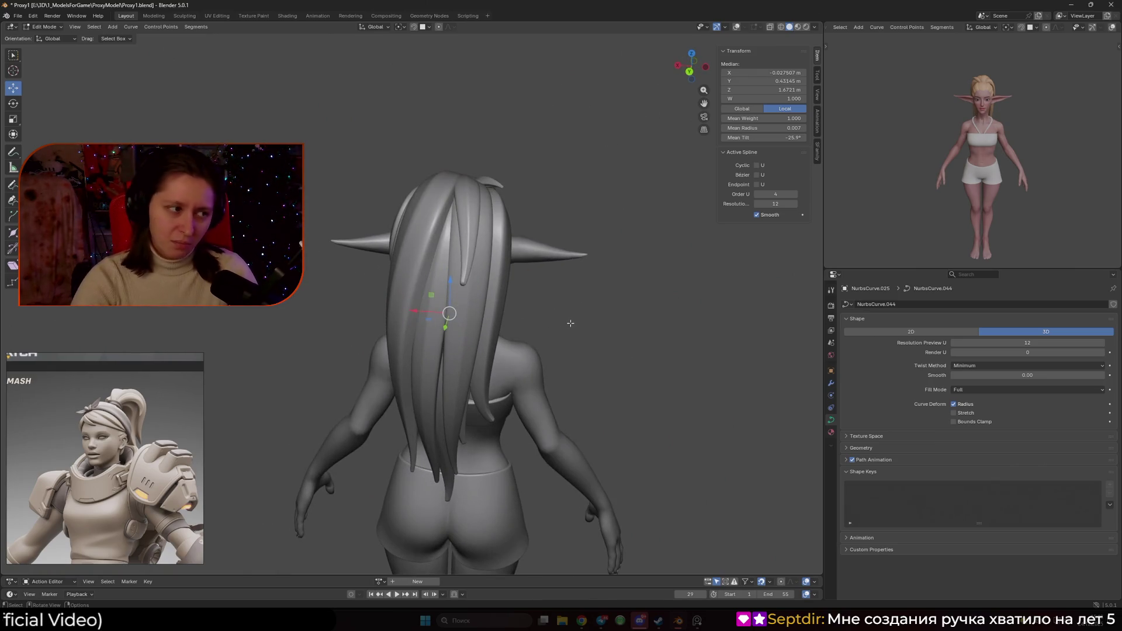
pyautogui.moveTo(547, 318)
pyautogui.mouseDown(button='middle')
pyautogui.moveTo(436, 265)
pyautogui.moveTo(517, 202)
pyautogui.moveTo(451, 302)
pyautogui.moveTo(485, 307)
pyautogui.moveTo(574, 276)
pyautogui.mouseUp(button='middle')
pyautogui.press('Tab')
pyautogui.press('Tab')
# - Reposition the strand's control points so it follows the ponytail more closely
pyautogui.press('g')
pyautogui.click(498, 225)
pyautogui.press('g')
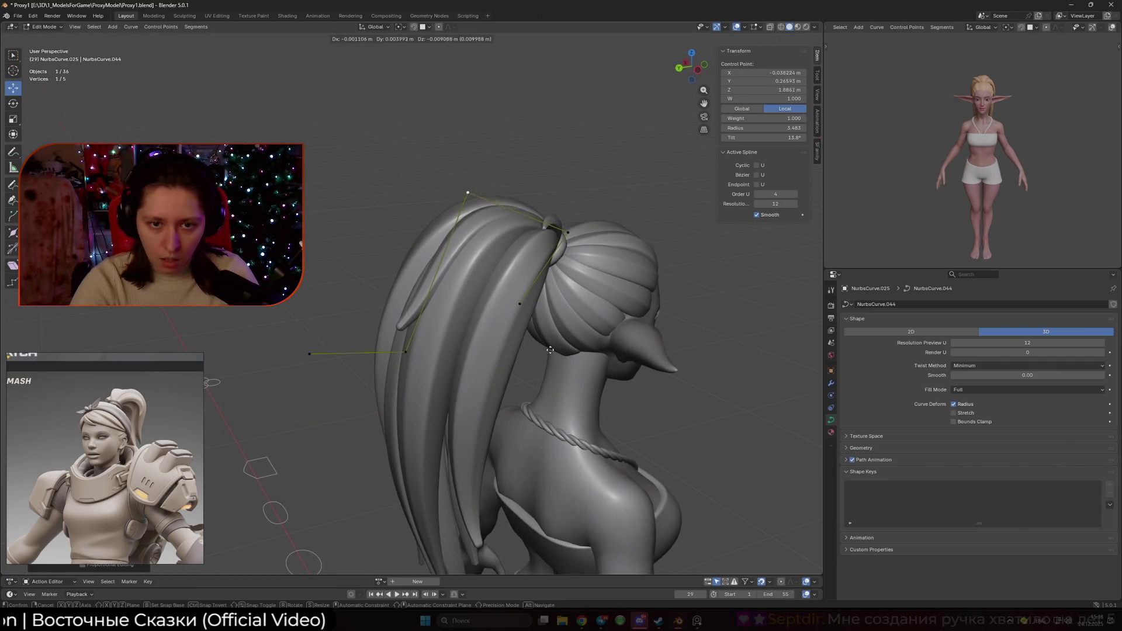
pyautogui.click(474, 225)
pyautogui.moveTo(473, 225)
pyautogui.mouseDown(button='middle')
pyautogui.moveTo(537, 318)
pyautogui.moveTo(533, 336)
pyautogui.mouseUp(button='middle')
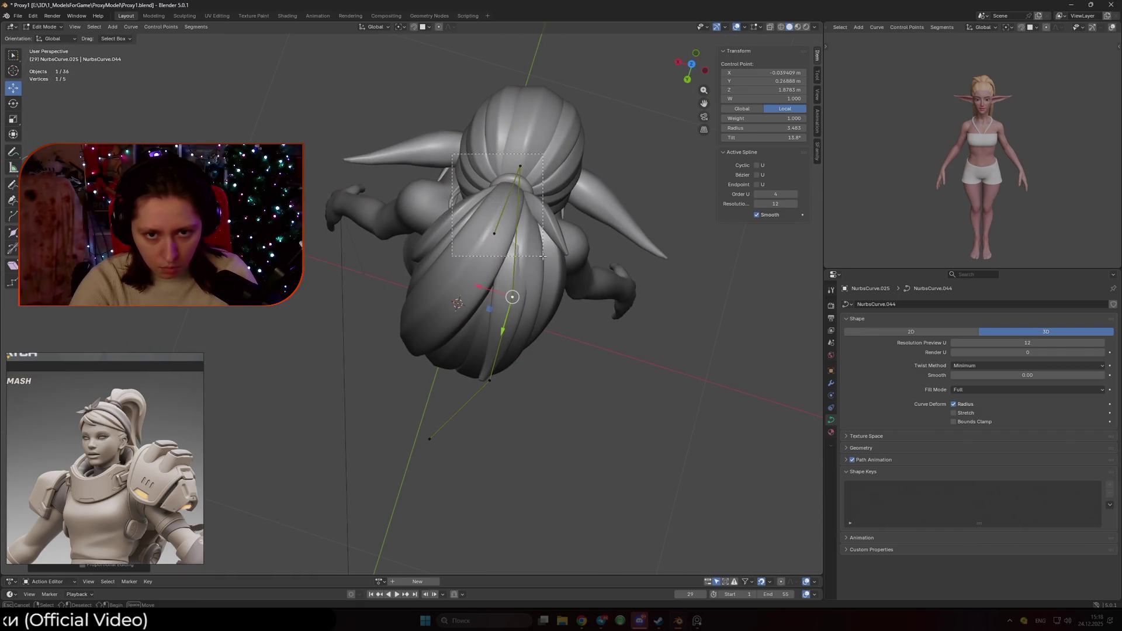
pyautogui.press('g')
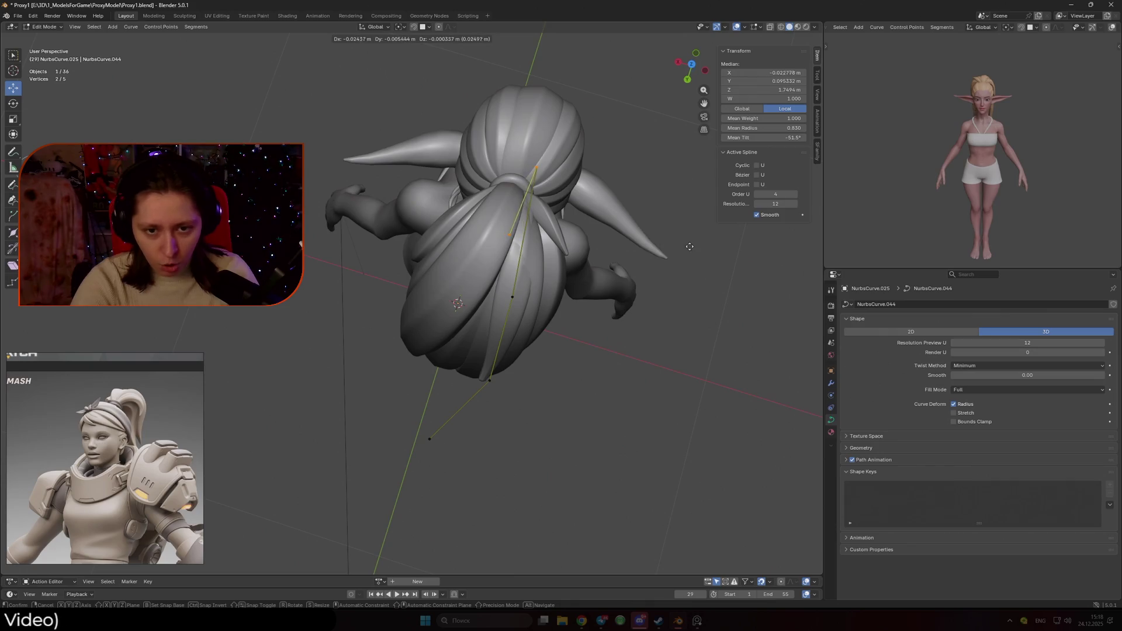
pyautogui.click(690, 246)
pyautogui.moveTo(689, 246); pyautogui.dragTo(646, 248, button='middle')
# - Pull the strand's lower end down and adjust the points leading up to the tie
pyautogui.click(481, 351)
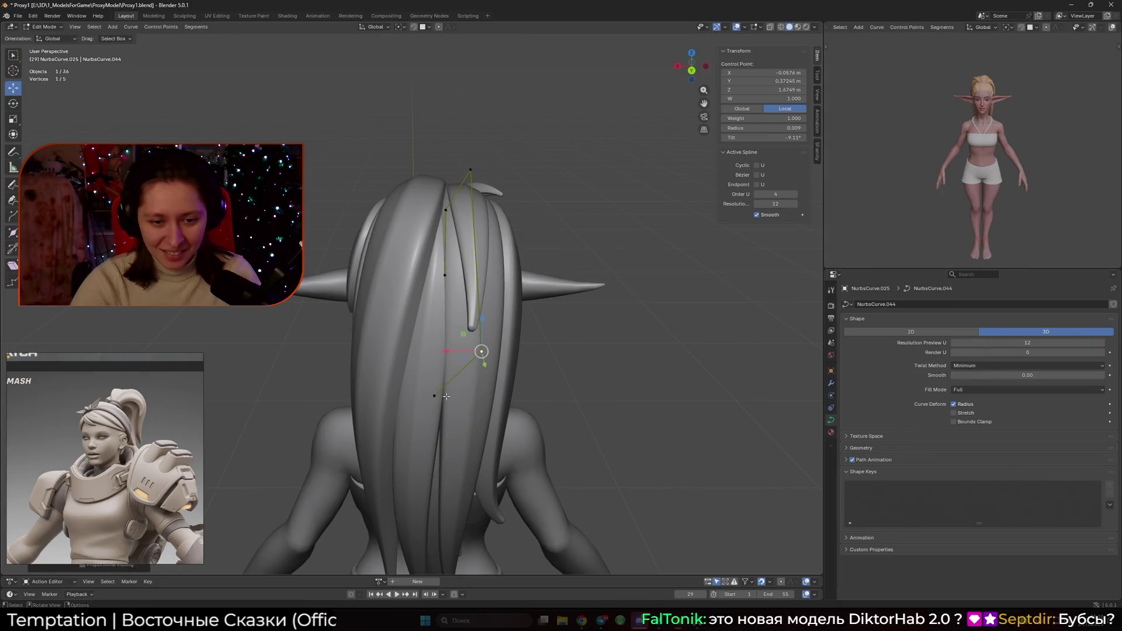
pyautogui.moveTo(446, 396); pyautogui.dragTo(492, 431)
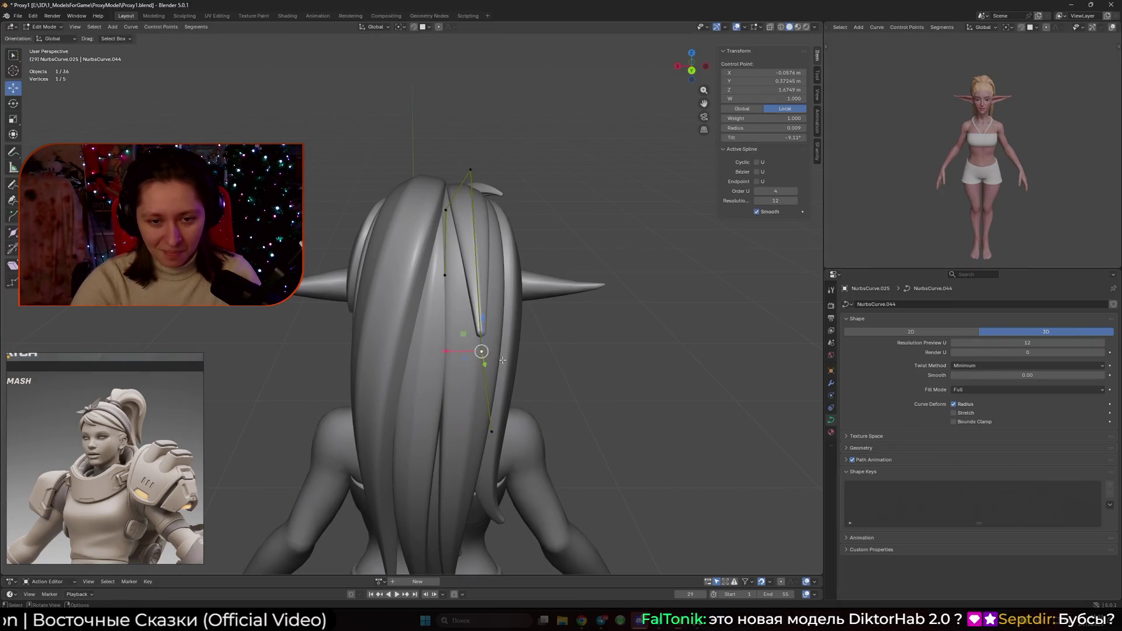
pyautogui.press('g')
pyautogui.click(510, 357)
pyautogui.press('g')
pyautogui.click(531, 435)
pyautogui.moveTo(532, 435)
pyautogui.mouseDown(button='middle')
pyautogui.moveTo(613, 392)
pyautogui.moveTo(429, 281)
pyautogui.mouseUp(button='middle')
pyautogui.press('g')
pyautogui.click(369, 303)
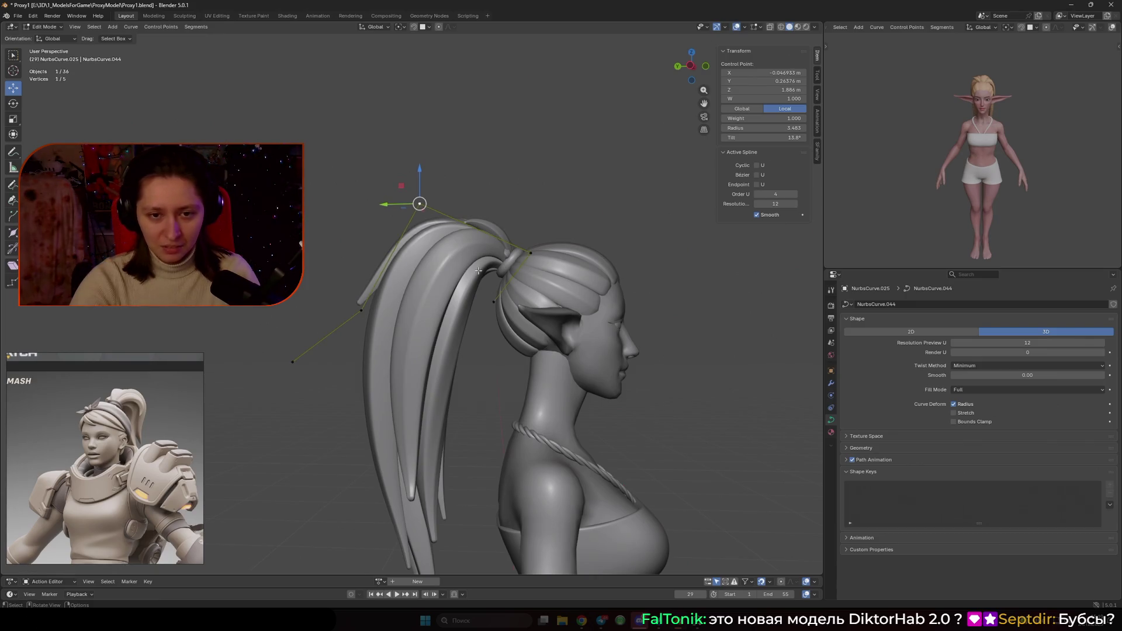
pyautogui.press('g')
pyautogui.moveTo(540, 256); pyautogui.dragTo(479, 342, button='middle')
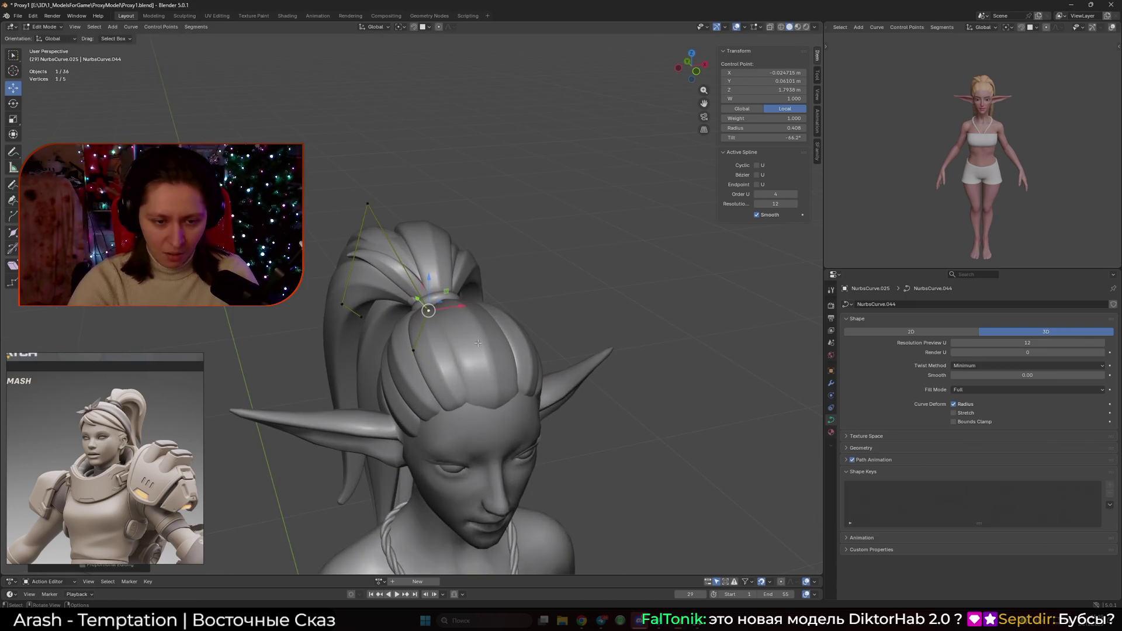
pyautogui.click(482, 341)
# - Taper the two control points near the tie thinner, nudge them, and return to Object Mode
pyautogui.hotkey('alt', 's')
pyautogui.click(416, 350)
pyautogui.click(496, 356)
pyautogui.keyDown('shift'); pyautogui.click(428, 310); pyautogui.keyUp('shift')
pyautogui.hotkey('alt', 's')
pyautogui.click(580, 348)
pyautogui.press('g')
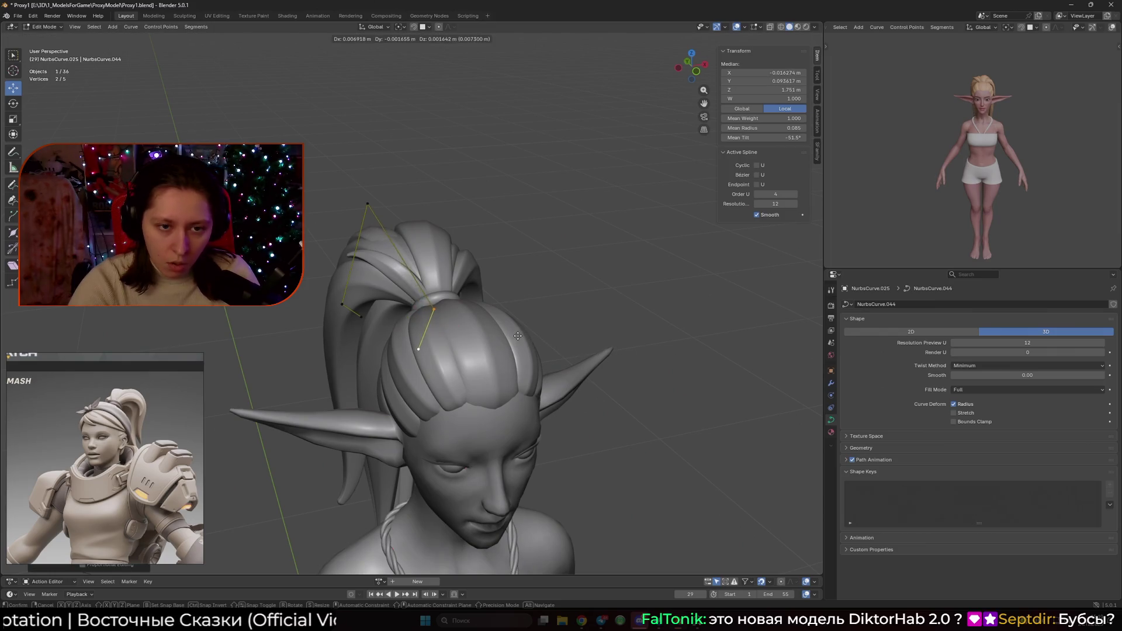
pyautogui.click(593, 301)
pyautogui.press('Tab')
pyautogui.moveTo(456, 312)
pyautogui.mouseDown(button='middle')
pyautogui.moveTo(430, 192)
pyautogui.moveTo(449, 302)
pyautogui.mouseUp(button='middle')
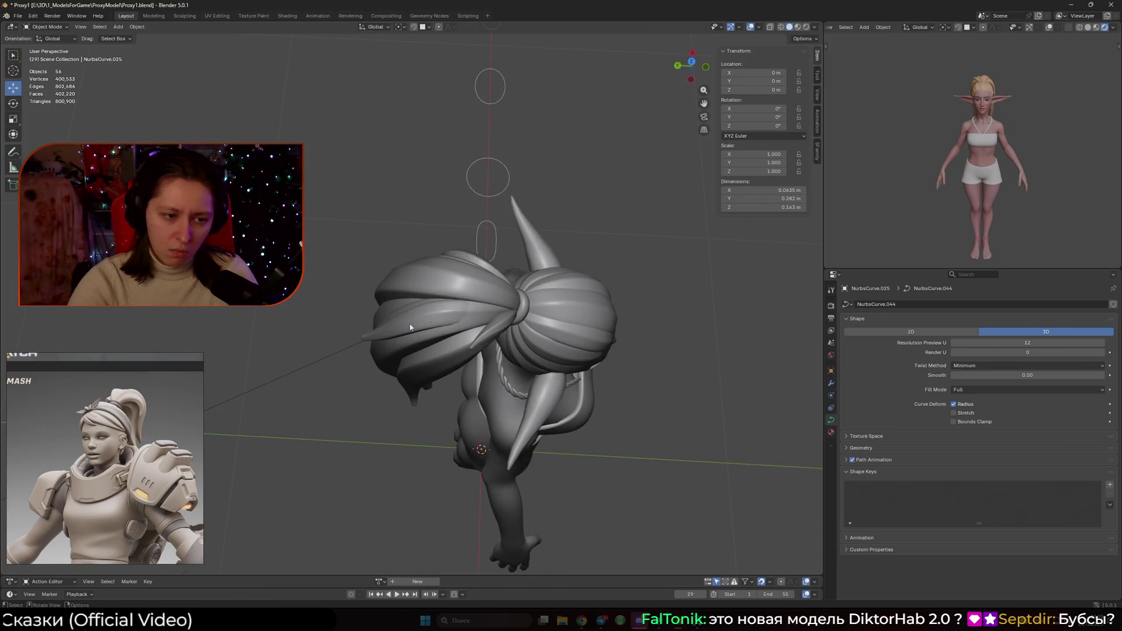
pyautogui.scroll(-10, 111, 426)
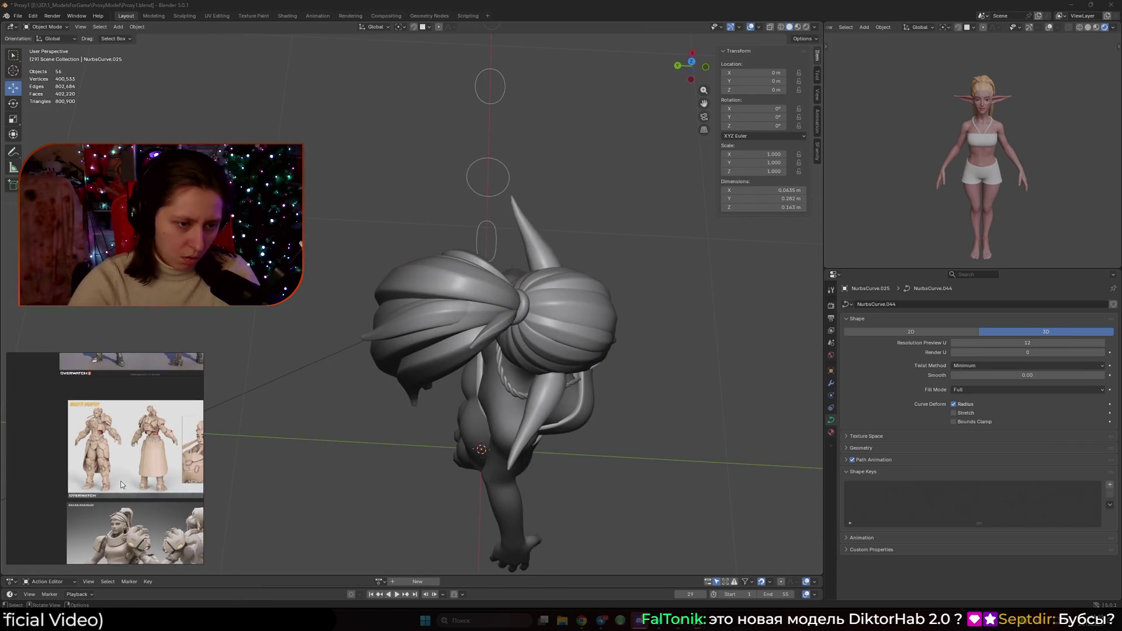
pyautogui.scroll(-4, 124, 401)
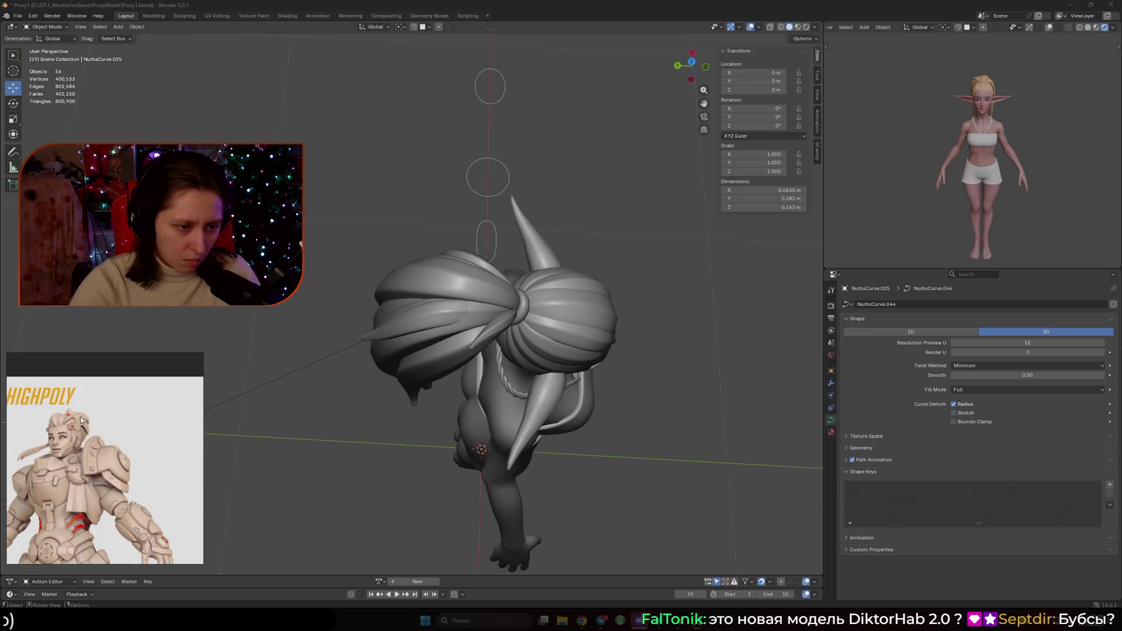
pyautogui.keyDown('ctrl'); pyautogui.scroll(5, 81, 423); pyautogui.keyUp('ctrl')
pyautogui.scroll(-3, 81, 423)
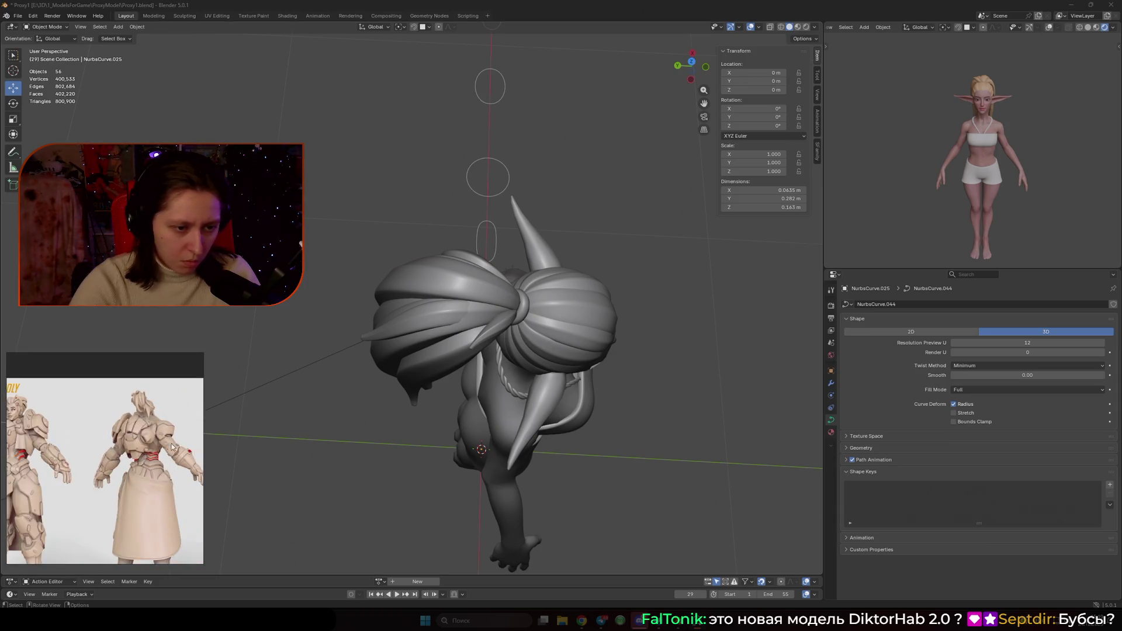
pyautogui.keyDown('ctrl'); pyautogui.scroll(4, 109, 427); pyautogui.keyUp('ctrl')
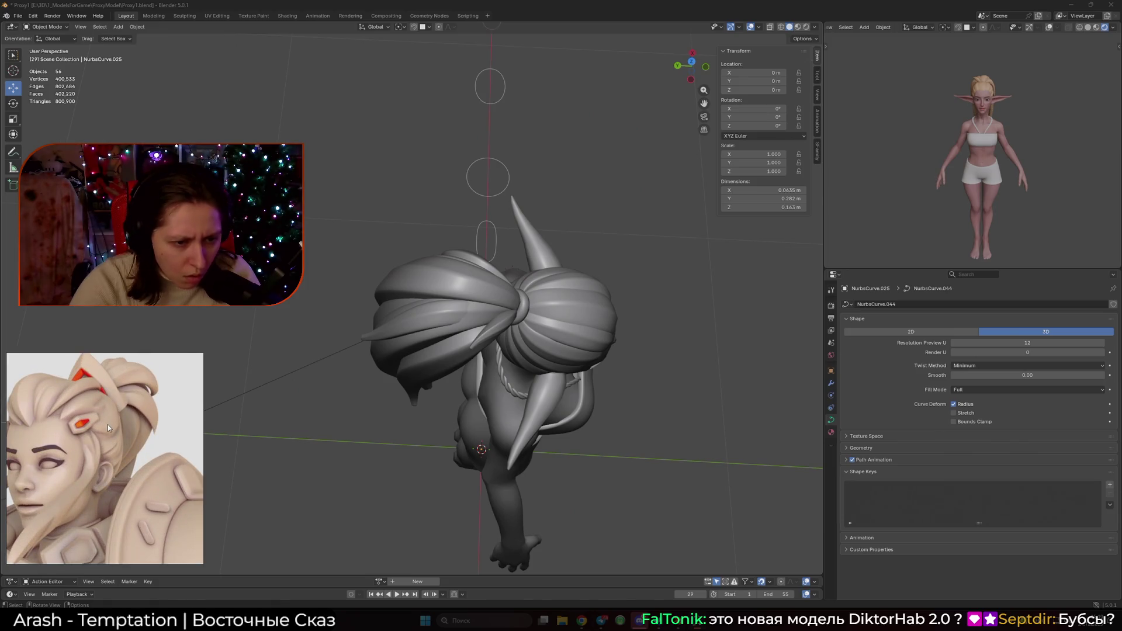
pyautogui.scroll(-4, 108, 424)
pyautogui.scroll(-4, 94, 419)
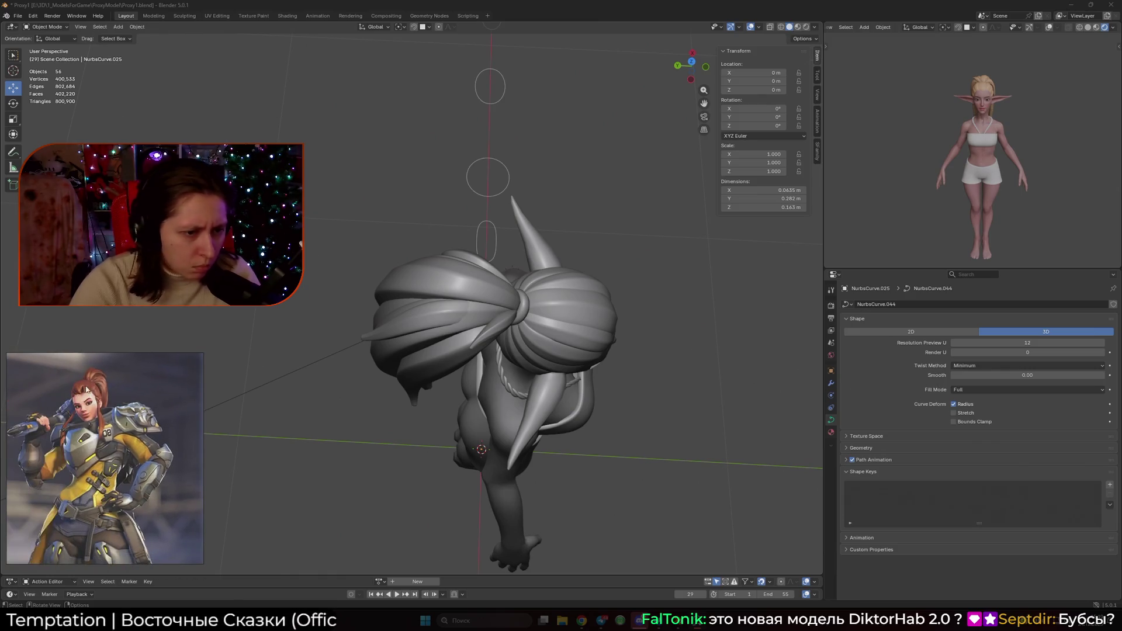
pyautogui.keyDown('ctrl'); pyautogui.scroll(3, 87, 390); pyautogui.keyUp('ctrl')
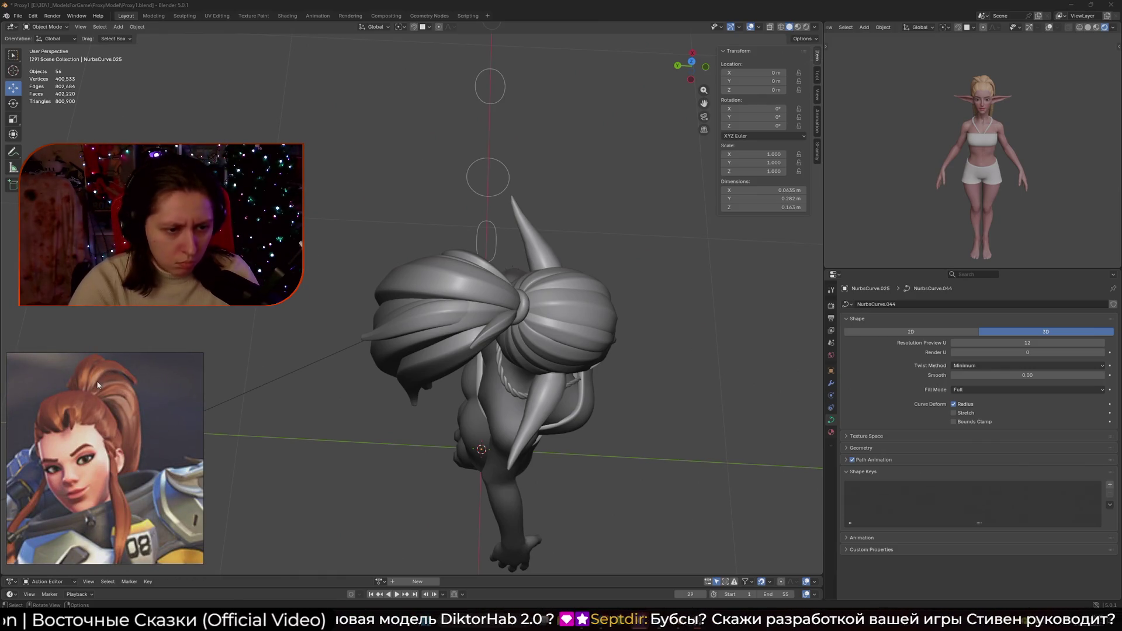
pyautogui.moveTo(428, 401)
pyautogui.mouseDown(button='middle')
pyautogui.moveTo(519, 311)
pyautogui.moveTo(468, 351)
pyautogui.mouseUp(button='middle')
# - Nudge a control point on the ponytail strand curve and subdivide its segment
pyautogui.press('Tab')
pyautogui.moveTo(423, 405); pyautogui.dragTo(519, 364, button='middle')
pyautogui.press('f')
pyautogui.press('g')
pyautogui.click(462, 300)
pyautogui.rightClick(462, 300)
pyautogui.click(461, 302)
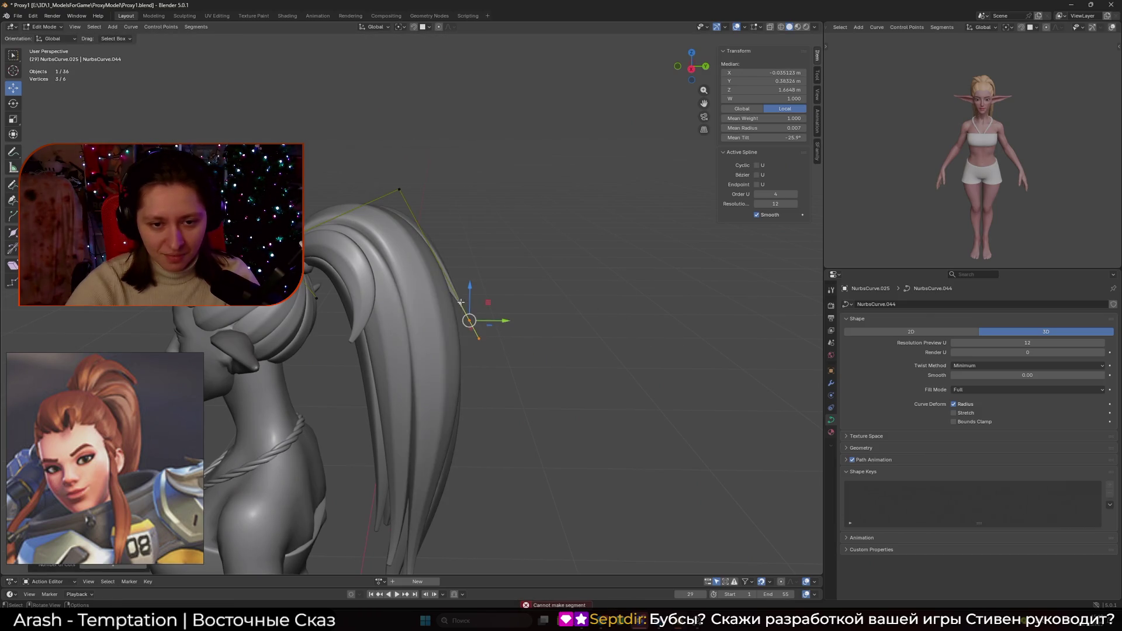
pyautogui.scroll(4, 465, 316)
# - Thicken the strand's three middle points with Alt+S
pyautogui.moveTo(577, 394); pyautogui.dragTo(496, 299)
pyautogui.hotkey('alt', 's')
pyautogui.click(814, 344)
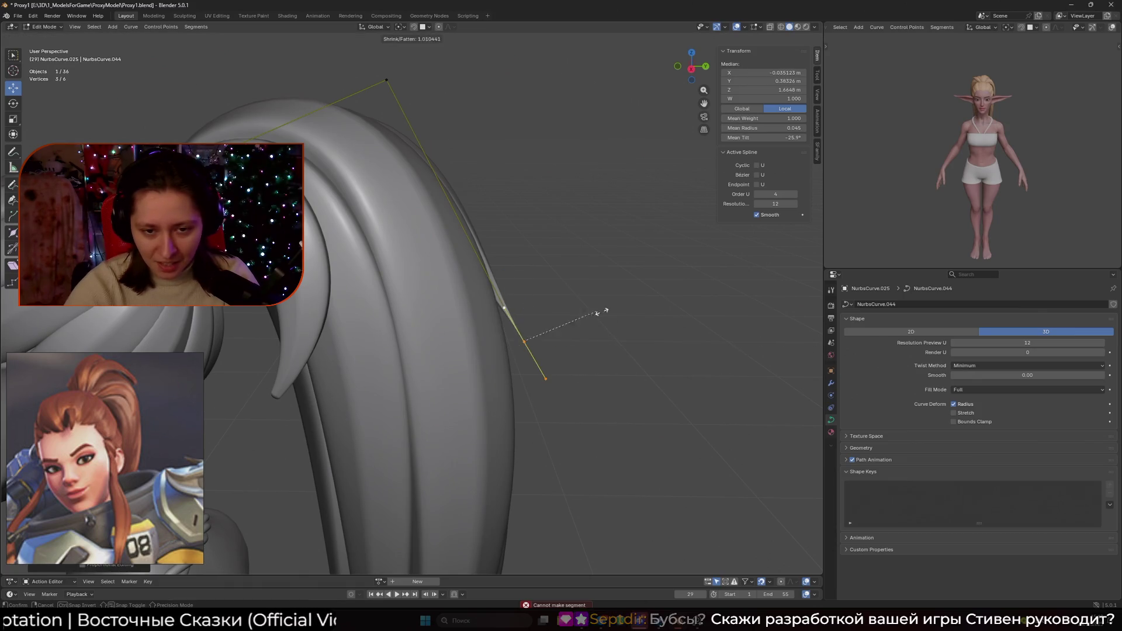
pyautogui.moveTo(525, 336)
pyautogui.mouseDown(button='middle')
pyautogui.moveTo(582, 359)
pyautogui.moveTo(480, 377)
pyautogui.mouseUp(button='middle')
# - Fine-tune the radius of individual control points along the strand
pyautogui.hotkey('alt', 's')
pyautogui.press('Escape')
pyautogui.click(460, 359)
pyautogui.hotkey('alt', 's')
pyautogui.click(409, 398)
pyautogui.hotkey('alt', 's')
pyautogui.press('Escape')
pyautogui.click(510, 322)
pyautogui.hotkey('alt', 's')
pyautogui.press('Escape')
# - Scale the strand's lower end point and its neighbour to taper the end
pyautogui.click(409, 398)
pyautogui.keyDown('shift'); pyautogui.click(459, 359); pyautogui.keyUp('shift')
pyautogui.press('s')
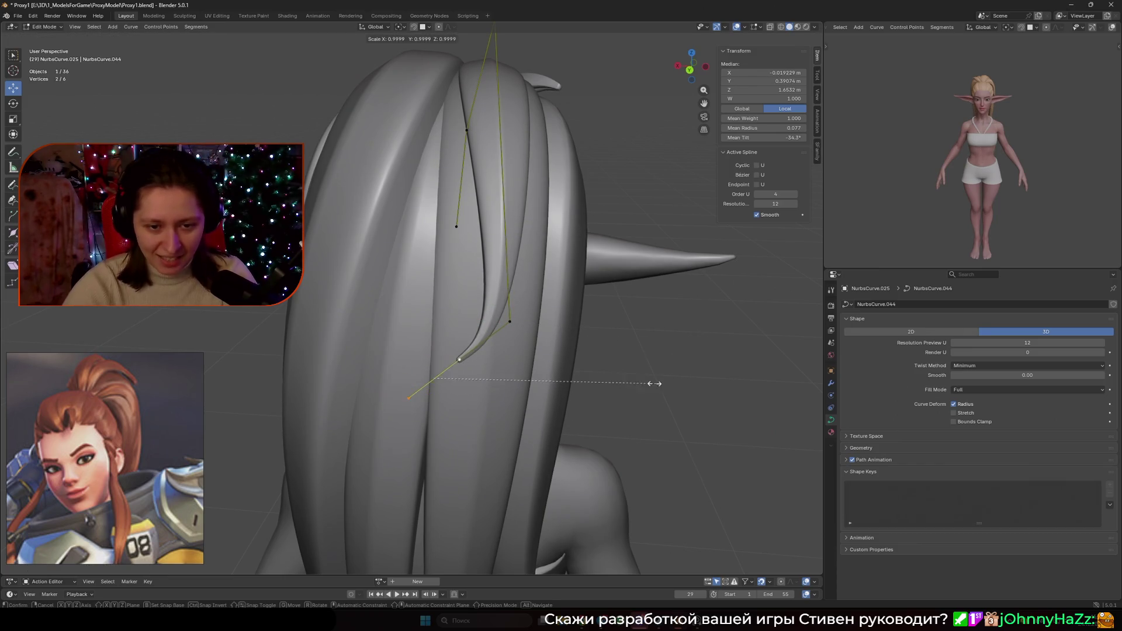
pyautogui.click(548, 391)
pyautogui.moveTo(548, 391)
pyautogui.mouseDown(button='middle')
pyautogui.moveTo(601, 349)
pyautogui.moveTo(555, 354)
pyautogui.mouseUp(button='middle')
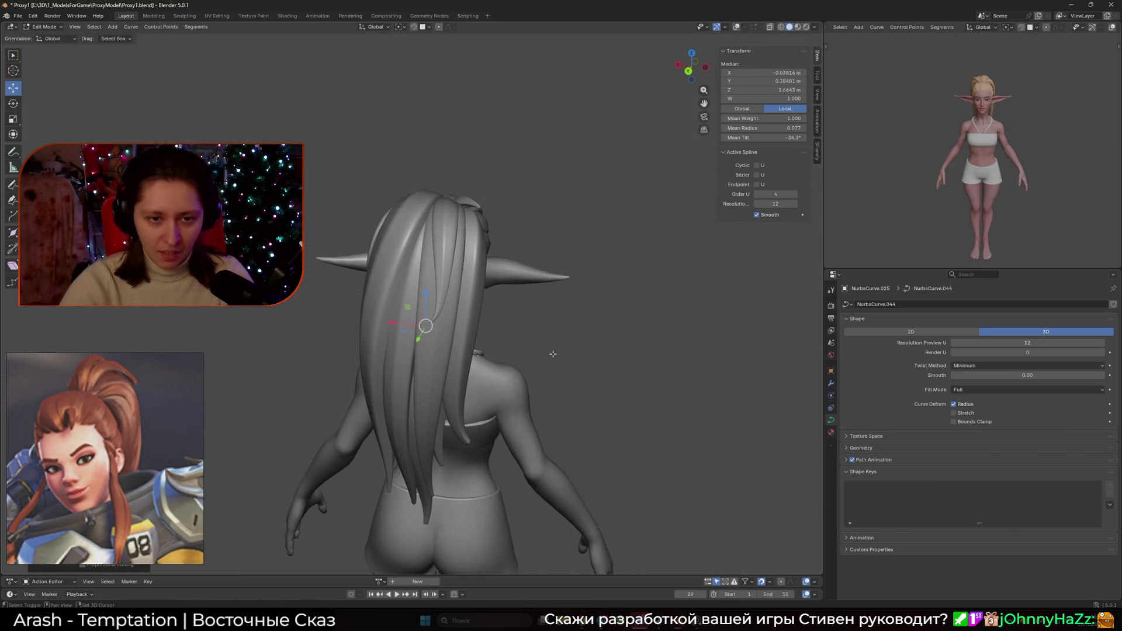
pyautogui.scroll(-3, 553, 354)
pyautogui.scroll(3, 543, 353)
# - Nudge one strand control point slightly up and to the right
pyautogui.click(460, 308)
pyautogui.press('g')
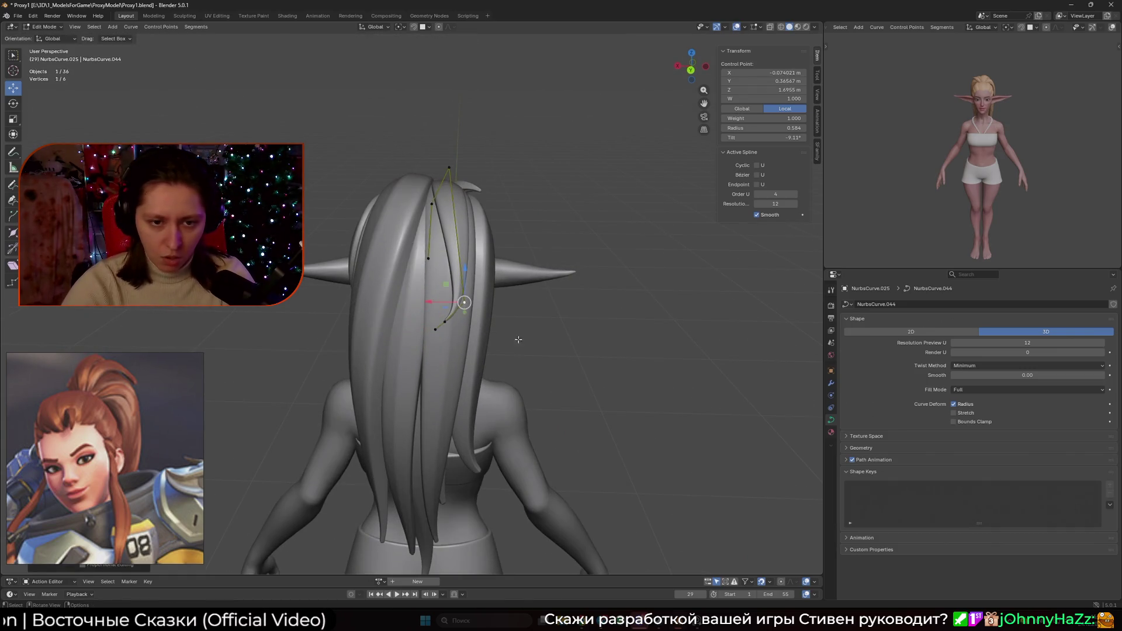
pyautogui.moveTo(449, 348); pyautogui.dragTo(444, 345)
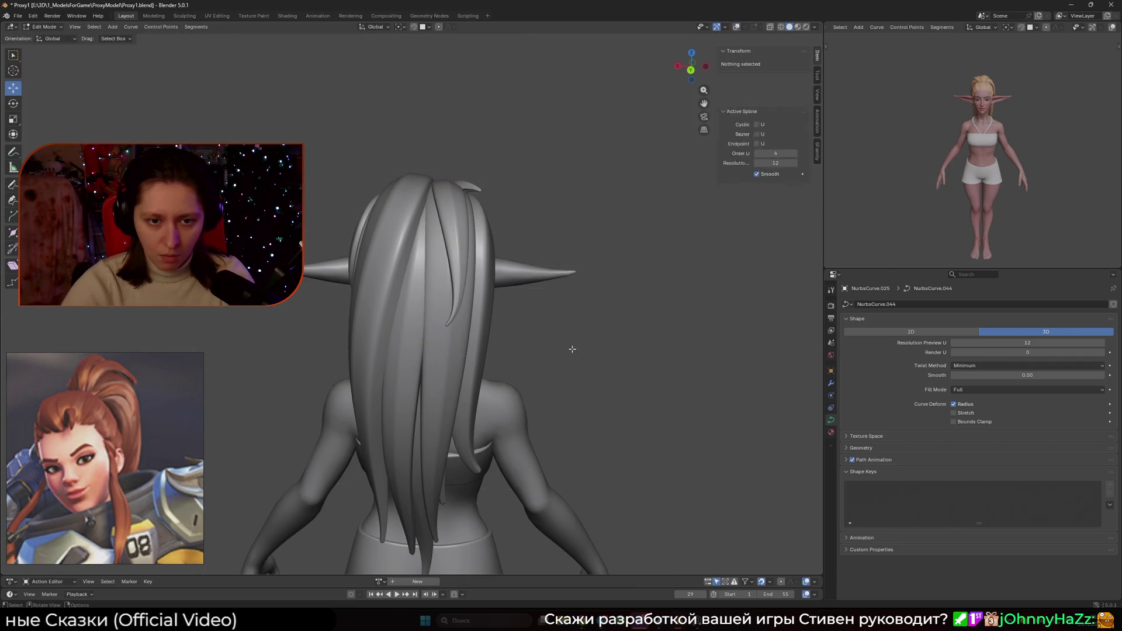
pyautogui.scroll(-4, 558, 352)
pyautogui.moveTo(557, 353)
pyautogui.mouseDown(button='middle')
pyautogui.moveTo(456, 340)
pyautogui.moveTo(480, 345)
pyautogui.mouseUp(button='middle')
pyautogui.scroll(2, 480, 344)
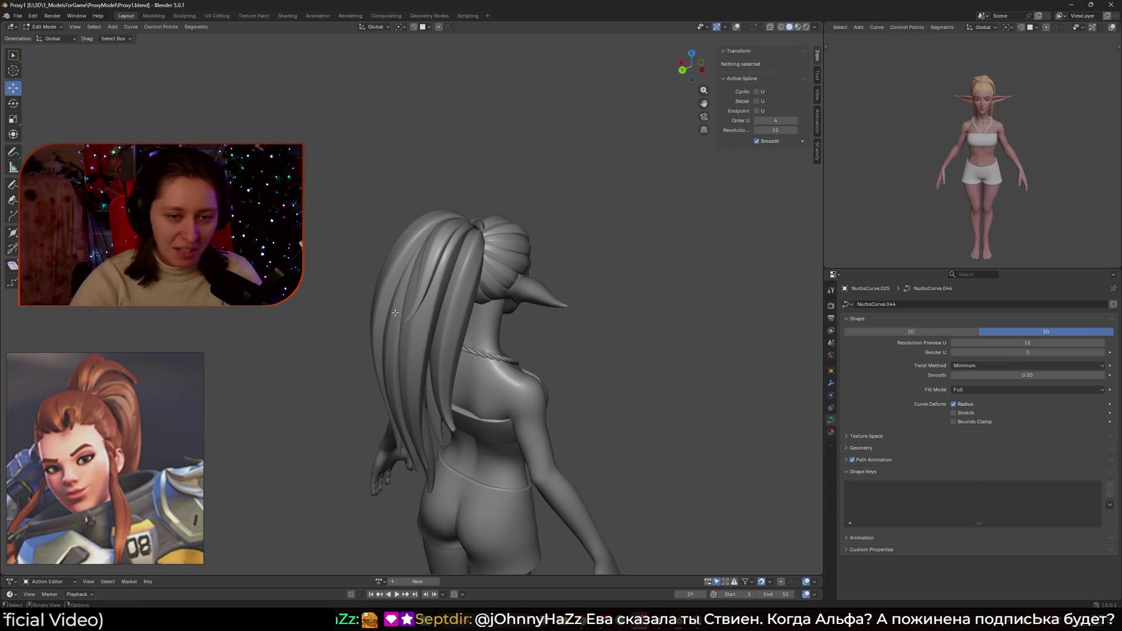
pyautogui.scroll(3, 483, 283)
# - Rotate the strand's two end points and lift them slightly to tilt the tip
pyautogui.moveTo(483, 283)
pyautogui.mouseDown(button='middle')
pyautogui.moveTo(539, 293)
pyautogui.moveTo(522, 343)
pyautogui.moveTo(571, 370)
pyautogui.mouseUp(button='middle')
pyautogui.scroll(2, 538, 293)
pyautogui.click(494, 320)
pyautogui.moveTo(501, 300); pyautogui.dragTo(500, 299)
pyautogui.press('r')
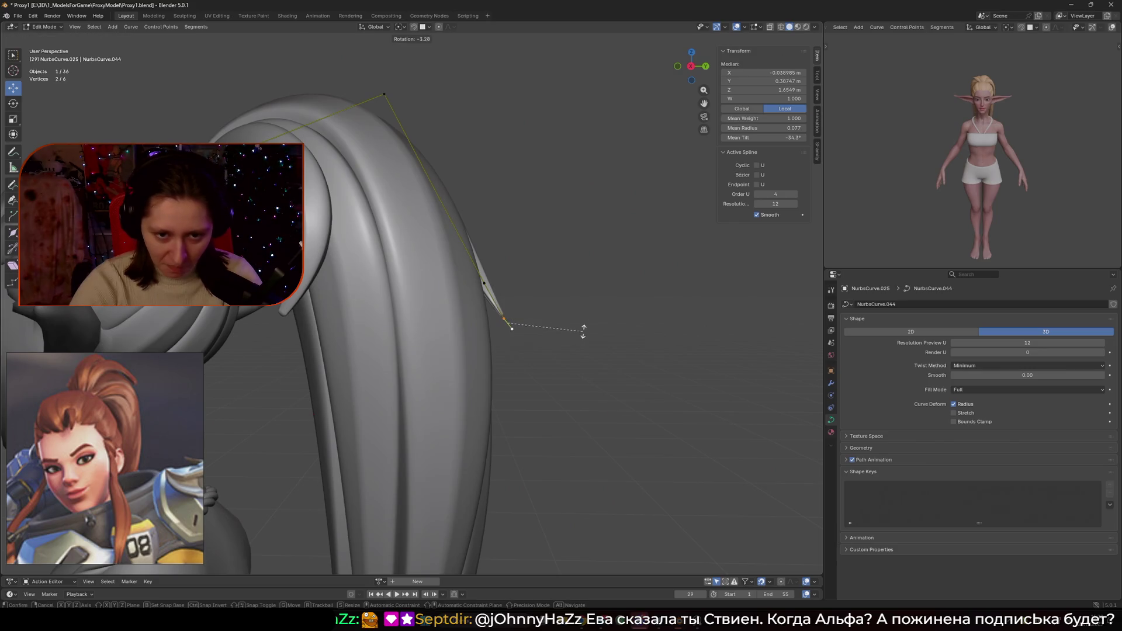
pyautogui.click(593, 315)
pyautogui.moveTo(597, 311); pyautogui.dragTo(528, 309)
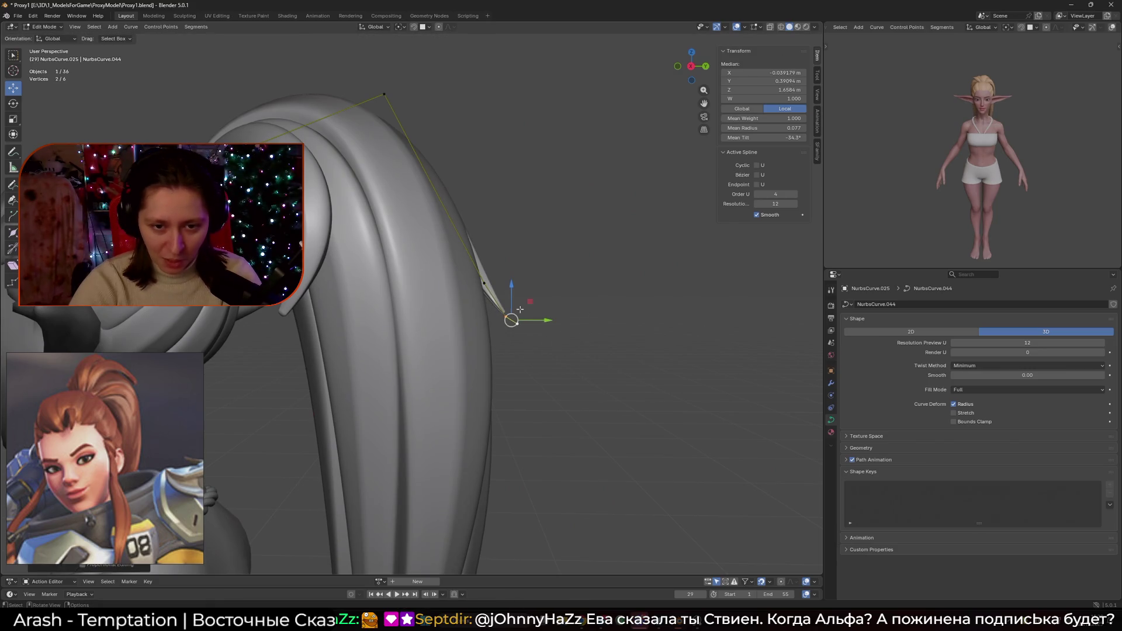
pyautogui.click(578, 338)
# - Extrude a new control point from the strand's end with E
pyautogui.moveTo(581, 338)
pyautogui.mouseDown(button='middle')
pyautogui.moveTo(380, 386)
pyautogui.moveTo(404, 390)
pyautogui.moveTo(427, 339)
pyautogui.moveTo(461, 304)
pyautogui.mouseUp(button='middle')
pyautogui.scroll(-3, 474, 369)
pyautogui.click(471, 294)
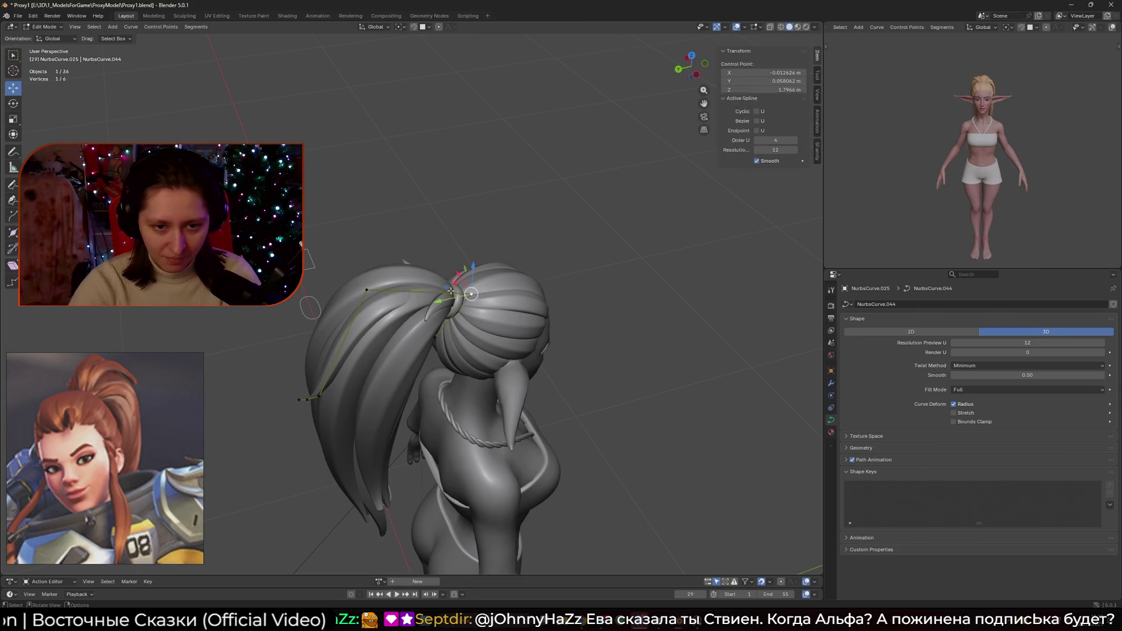
pyautogui.rightClick(365, 287)
pyautogui.moveTo(365, 288)
pyautogui.mouseDown(button='middle')
pyautogui.moveTo(465, 303)
pyautogui.moveTo(339, 268)
pyautogui.moveTo(474, 278)
pyautogui.moveTo(465, 410)
pyautogui.mouseUp(button='middle')
pyautogui.press('e')
pyautogui.click(462, 299)
pyautogui.scroll(-4, 472, 359)
pyautogui.scroll(6, 472, 359)
# - Move the lower control point into place over the back hair
pyautogui.click(466, 411)
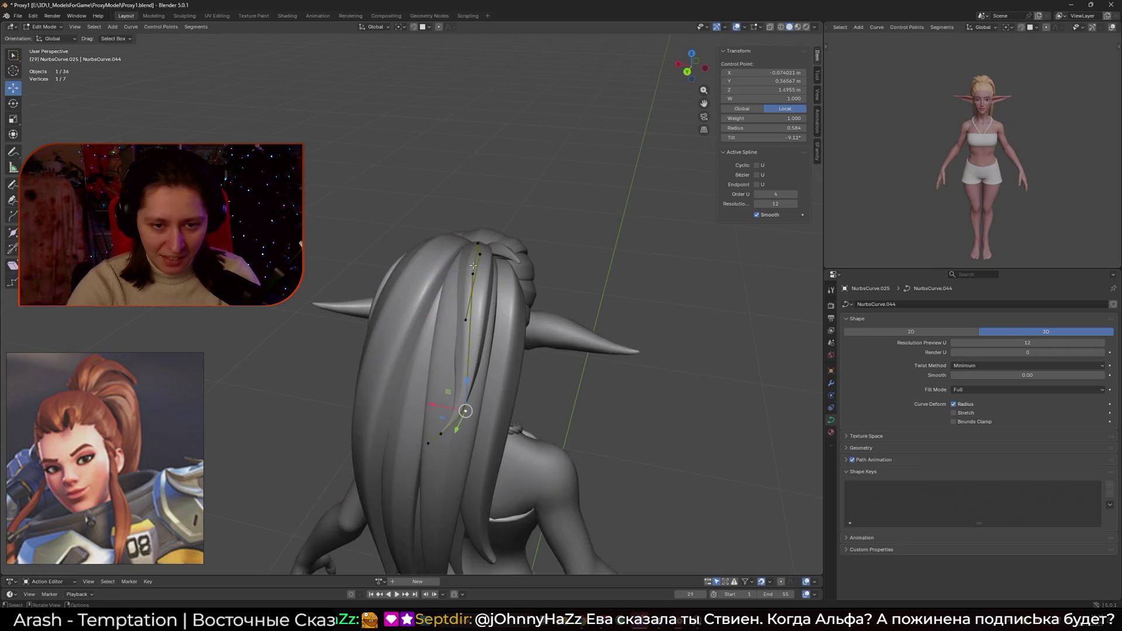
pyautogui.click(531, 316)
pyautogui.click(466, 411)
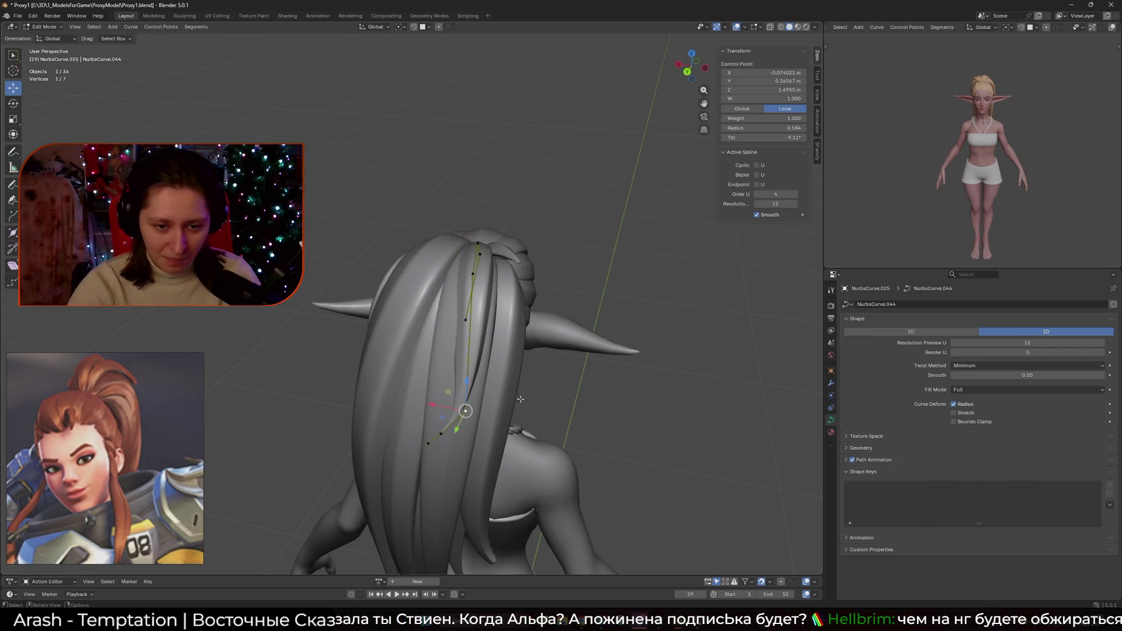
pyautogui.moveTo(498, 387)
pyautogui.mouseDown(button='middle')
pyautogui.moveTo(546, 381)
pyautogui.moveTo(497, 374)
pyautogui.moveTo(518, 368)
pyautogui.moveTo(613, 367)
pyautogui.moveTo(637, 354)
pyautogui.moveTo(433, 345)
pyautogui.moveTo(508, 311)
pyautogui.mouseUp(button='middle')
pyautogui.press('g')
pyautogui.click(640, 345)
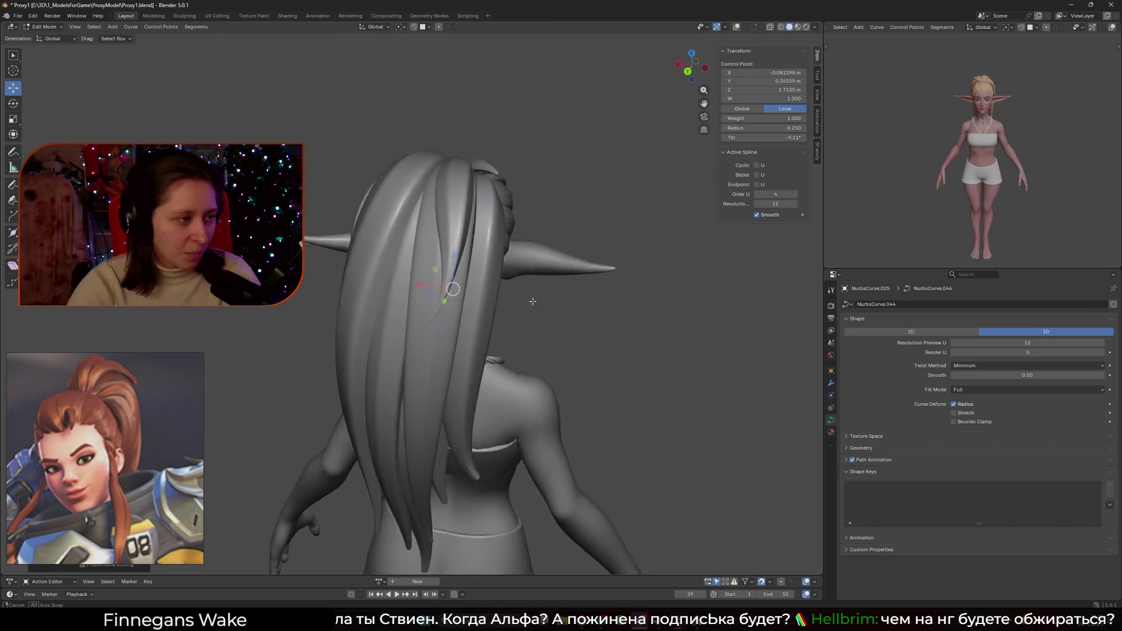
pyautogui.scroll(5, 509, 311)
pyautogui.click(560, 288)
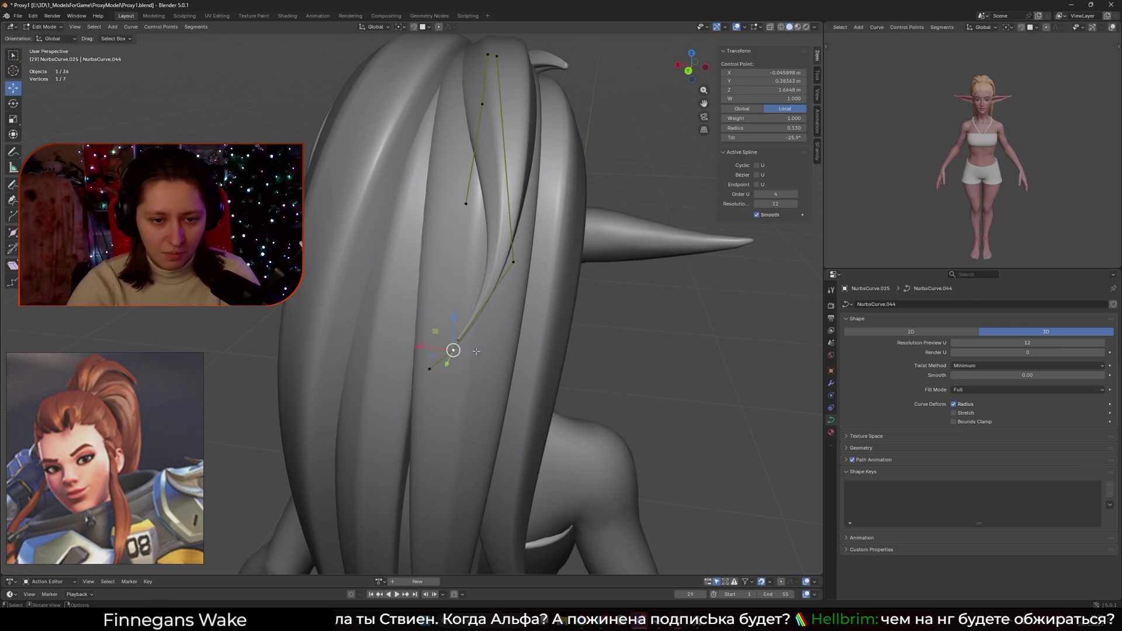
# - Move two strand points together and check the shape with overlays hidden
pyautogui.keyDown('shift'); pyautogui.click(473, 333); pyautogui.keyUp('shift')
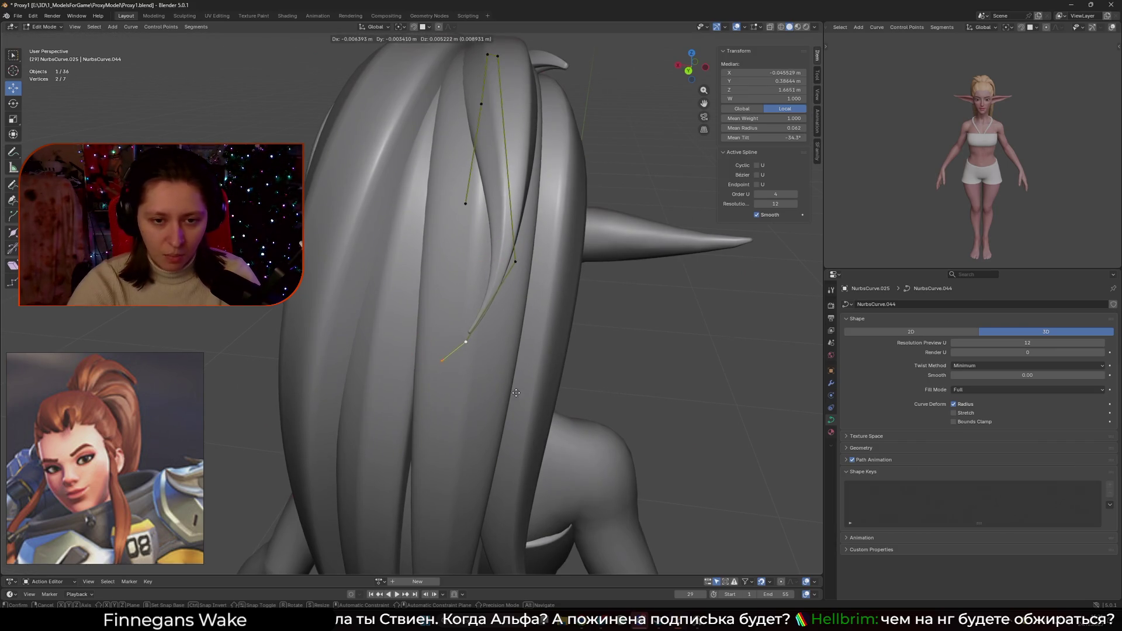
pyautogui.press('g')
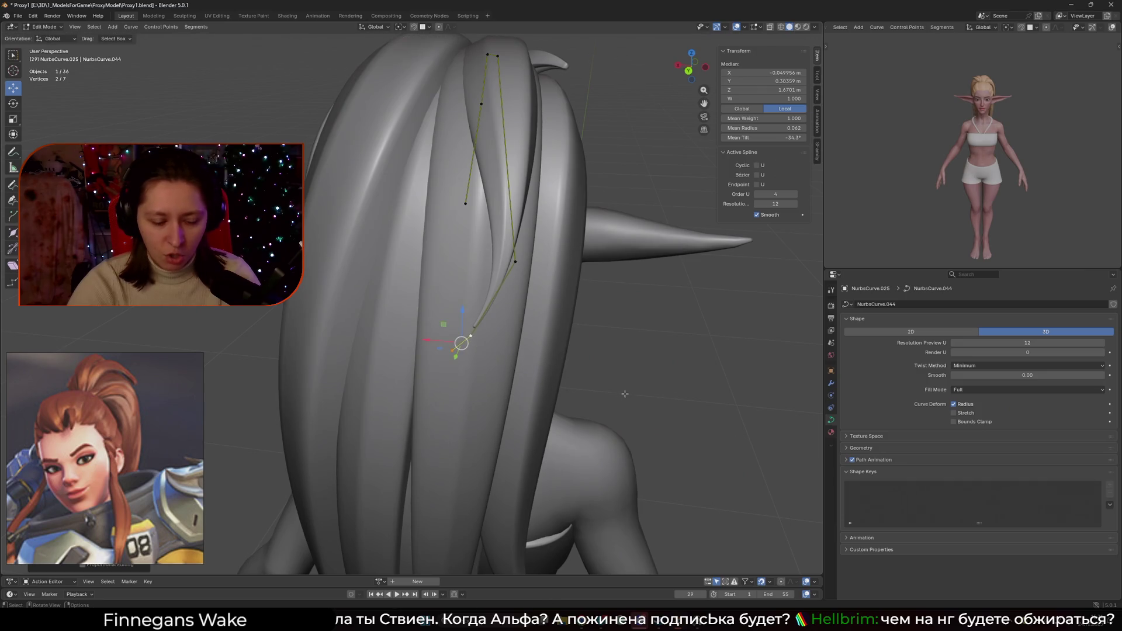
pyautogui.click(621, 379)
pyautogui.hotkey('shift', 'alt', 'z')
pyautogui.hotkey('alt', 'a')
pyautogui.scroll(-3, 621, 379)
pyautogui.moveTo(621, 379)
pyautogui.mouseDown(button='middle')
pyautogui.moveTo(523, 386)
pyautogui.moveTo(501, 368)
pyautogui.moveTo(514, 336)
pyautogui.mouseUp(button='middle')
pyautogui.hotkey('shift', 'alt', 'z')
pyautogui.scroll(3, 523, 386)
# - Reposition the strand's end point and its neighbour to reshape the tip
pyautogui.click(473, 329)
pyautogui.press('g')
pyautogui.click(518, 325)
pyautogui.click(474, 266)
pyautogui.press('g')
pyautogui.click(531, 294)
pyautogui.moveTo(529, 304); pyautogui.dragTo(474, 366)
pyautogui.press('g')
pyautogui.click(533, 334)
# - Review the whole strand from the back, finishing the tip's scaling
pyautogui.press('Tab')
pyautogui.moveTo(547, 335)
pyautogui.mouseDown(button='middle')
pyautogui.moveTo(426, 343)
pyautogui.moveTo(456, 349)
pyautogui.moveTo(316, 333)
pyautogui.moveTo(433, 351)
pyautogui.mouseUp(button='middle')
pyautogui.press('Tab')
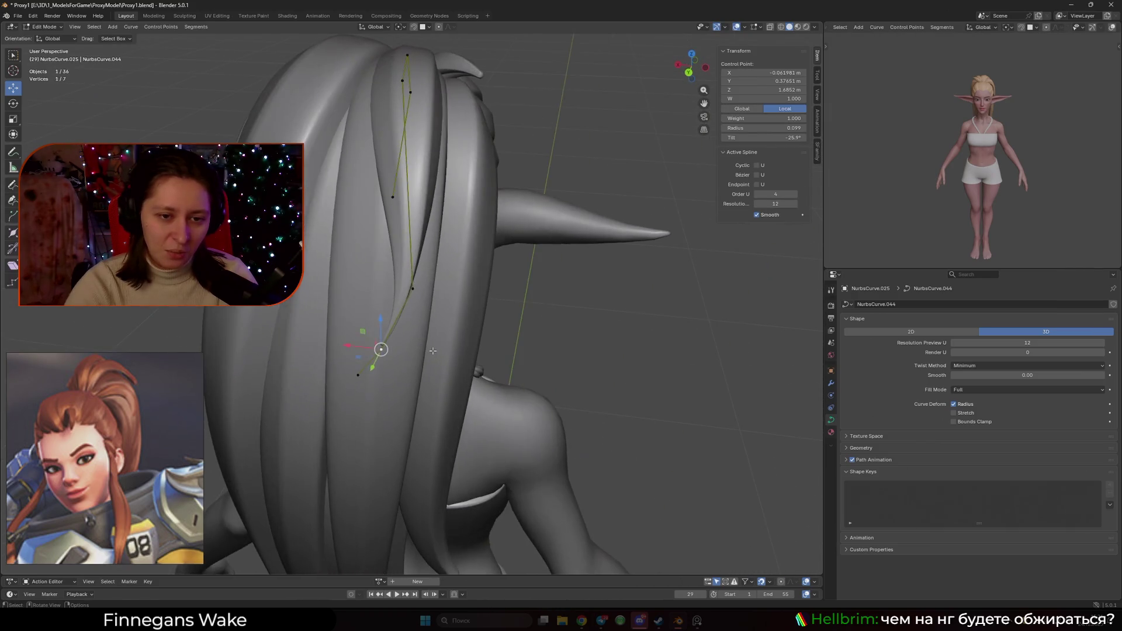
pyautogui.click(541, 431)
pyautogui.press('Tab')
pyautogui.moveTo(540, 431)
pyautogui.mouseDown(button='middle')
pyautogui.moveTo(534, 349)
pyautogui.moveTo(417, 344)
pyautogui.moveTo(408, 333)
pyautogui.moveTo(441, 388)
pyautogui.moveTo(393, 318)
pyautogui.mouseUp(button='middle')
# - Move the ponytail strand's tip points higher and outward, then leave Edit Mode
pyautogui.scroll(-2, 389, 321)
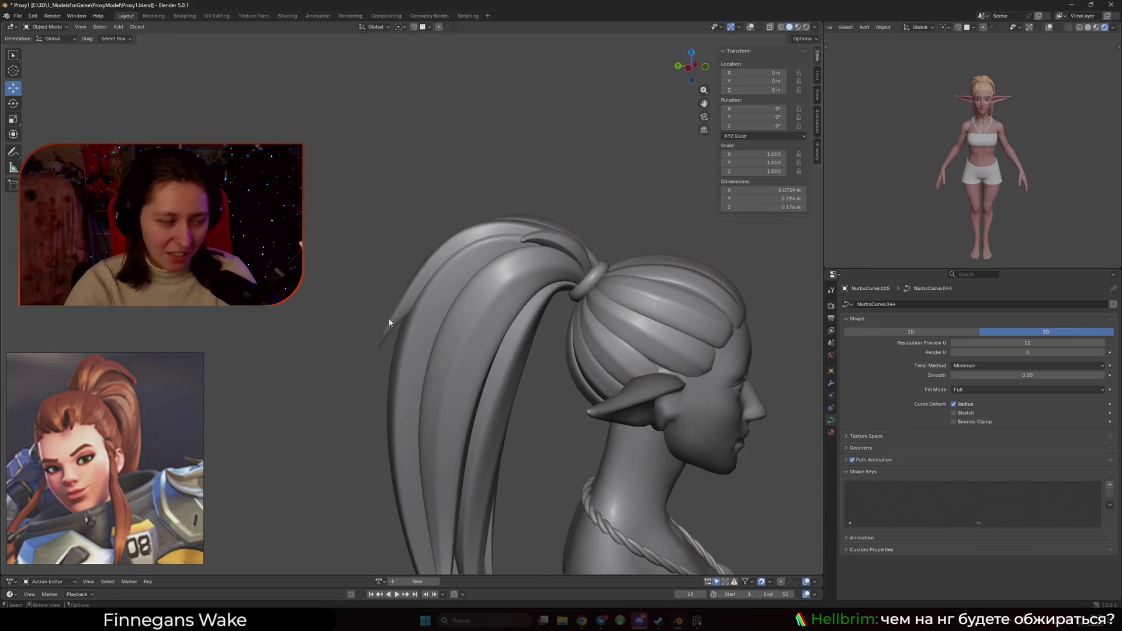
pyautogui.scroll(-4, 359, 338)
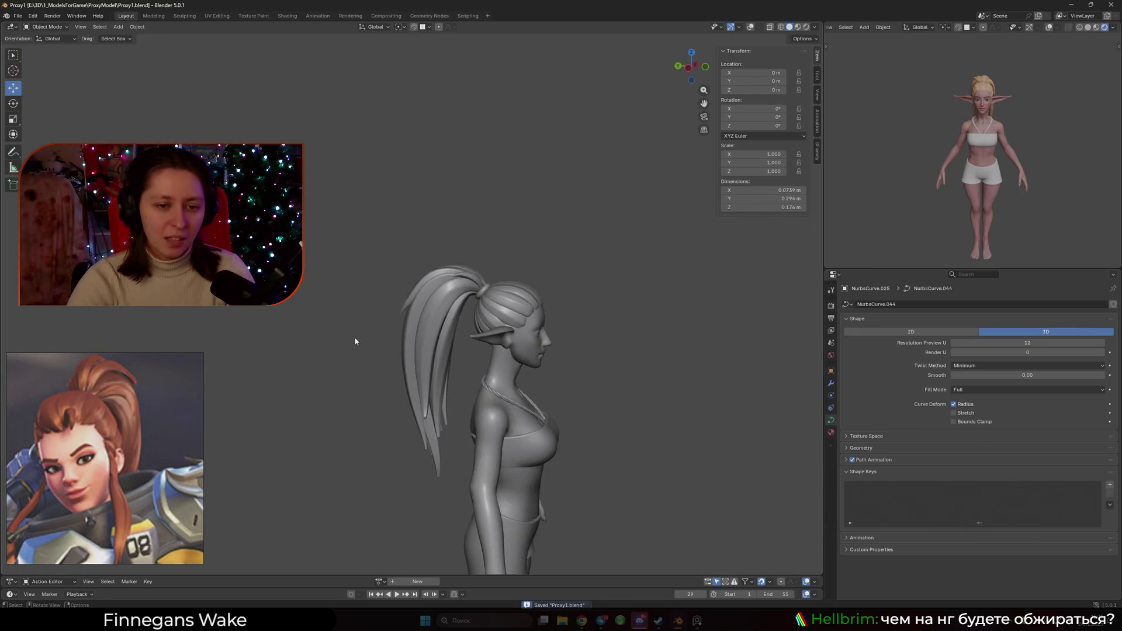
pyautogui.scroll(8, 397, 310)
pyautogui.press('Tab')
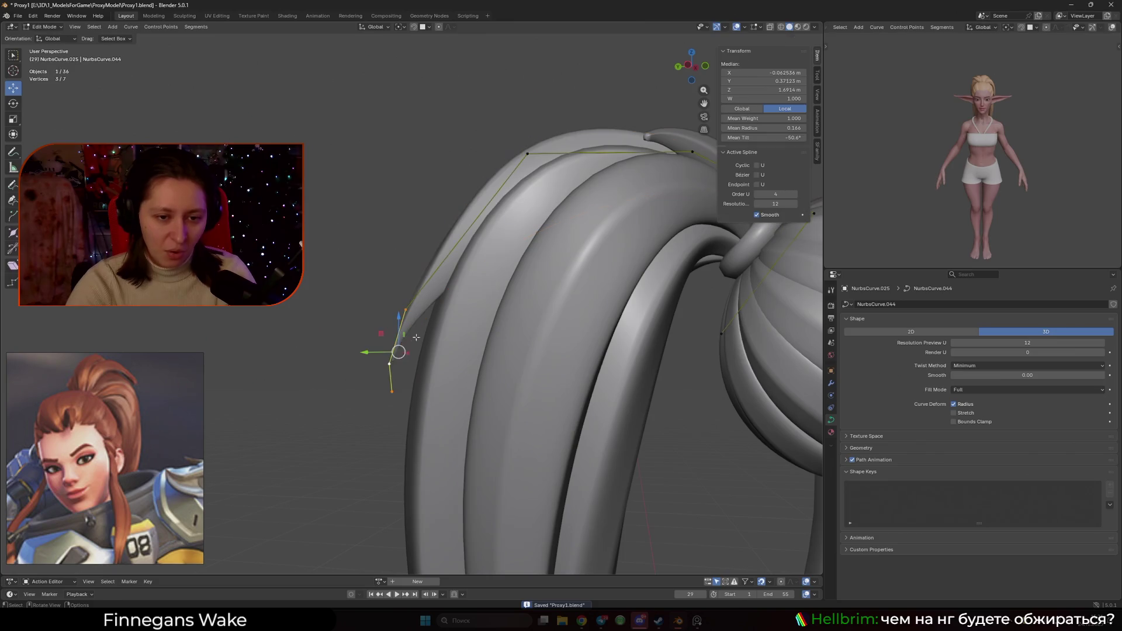
pyautogui.moveTo(357, 356); pyautogui.dragTo(418, 304, button='middle')
pyautogui.press('g')
pyautogui.click(449, 389)
pyautogui.press('g')
pyautogui.click(530, 245)
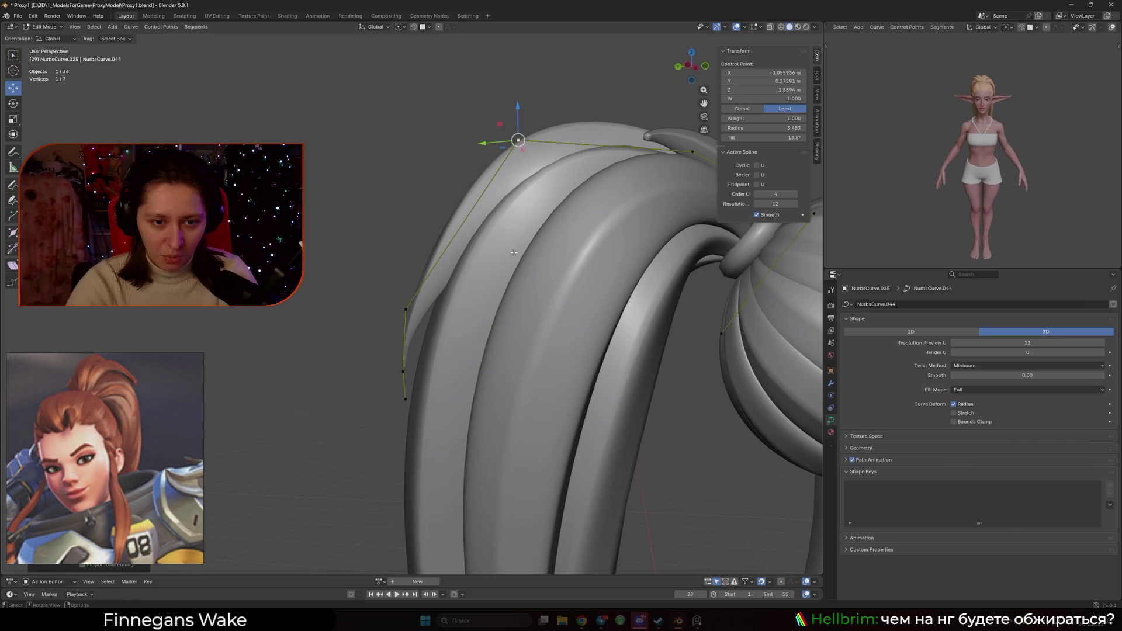
pyautogui.press('Tab')
# - Select back strand NurbsCurve.055 and enter Edit Mode on it
pyautogui.scroll(-8, 493, 314)
pyautogui.moveTo(352, 272)
pyautogui.mouseDown(button='middle')
pyautogui.moveTo(533, 310)
pyautogui.moveTo(461, 310)
pyautogui.moveTo(450, 325)
pyautogui.moveTo(462, 327)
pyautogui.moveTo(376, 316)
pyautogui.mouseUp(button='middle')
pyautogui.scroll(4, 376, 316)
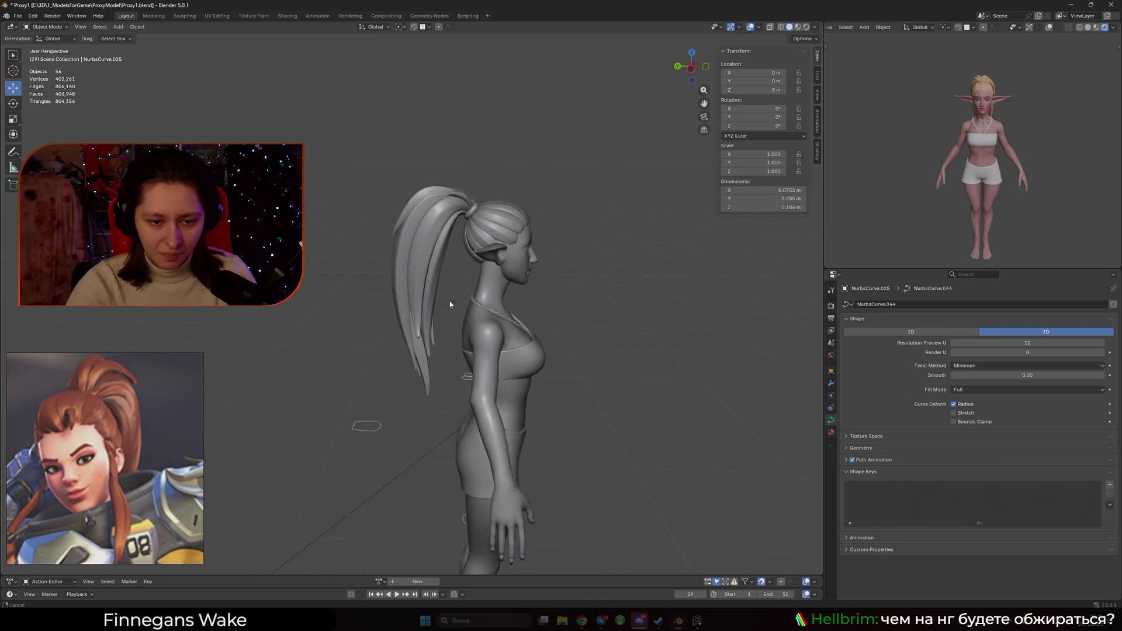
pyautogui.click(410, 272)
pyautogui.press('Tab')
pyautogui.moveTo(410, 272); pyautogui.dragTo(376, 349, button='middle')
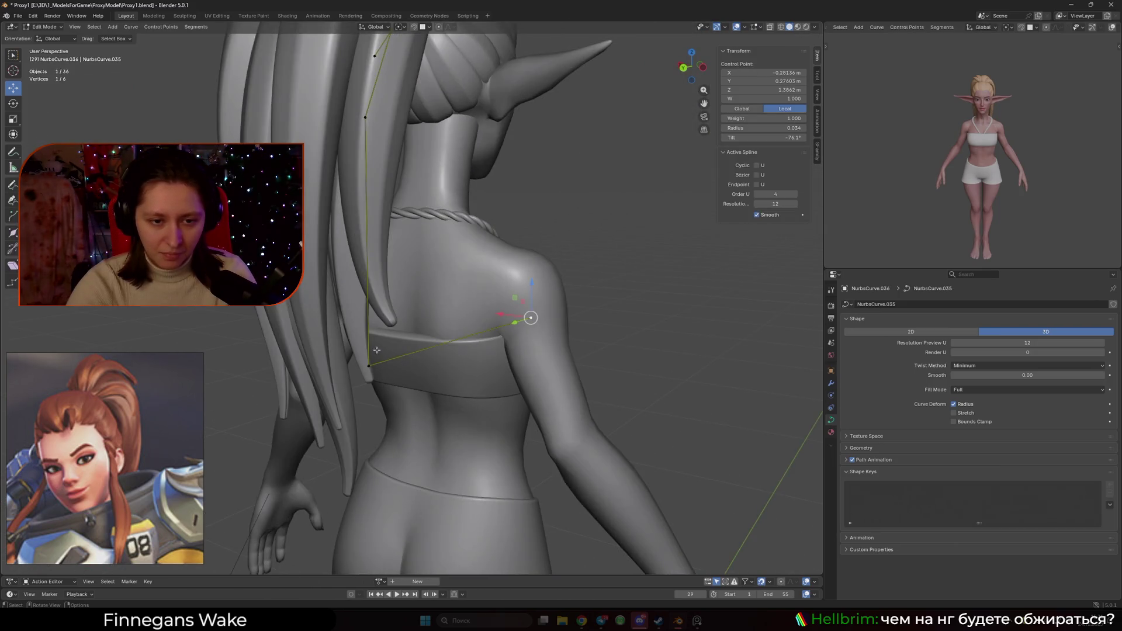
# - Subdivide the strand segment near the shoulder and move the new points into place
pyautogui.keyDown('shift'); pyautogui.click(532, 317); pyautogui.keyUp('shift')
pyautogui.rightClick(494, 309)
pyautogui.click(494, 314)
pyautogui.moveTo(493, 314); pyautogui.dragTo(517, 328, button='middle')
pyautogui.press('g')
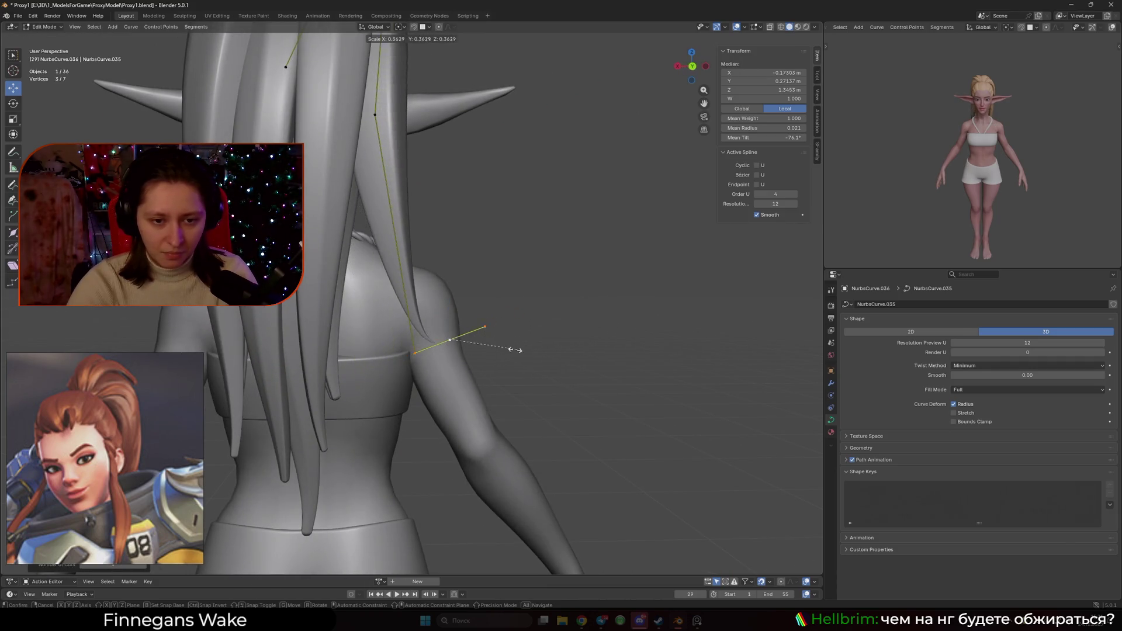
pyautogui.click(446, 409)
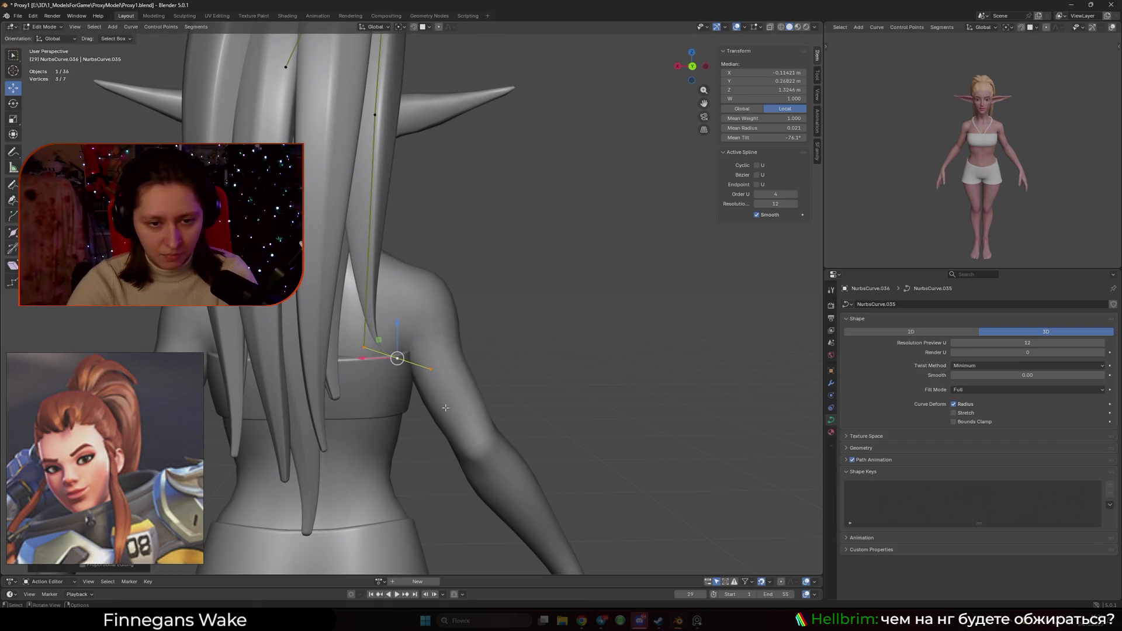
pyautogui.click(570, 385)
pyautogui.scroll(4, 588, 386)
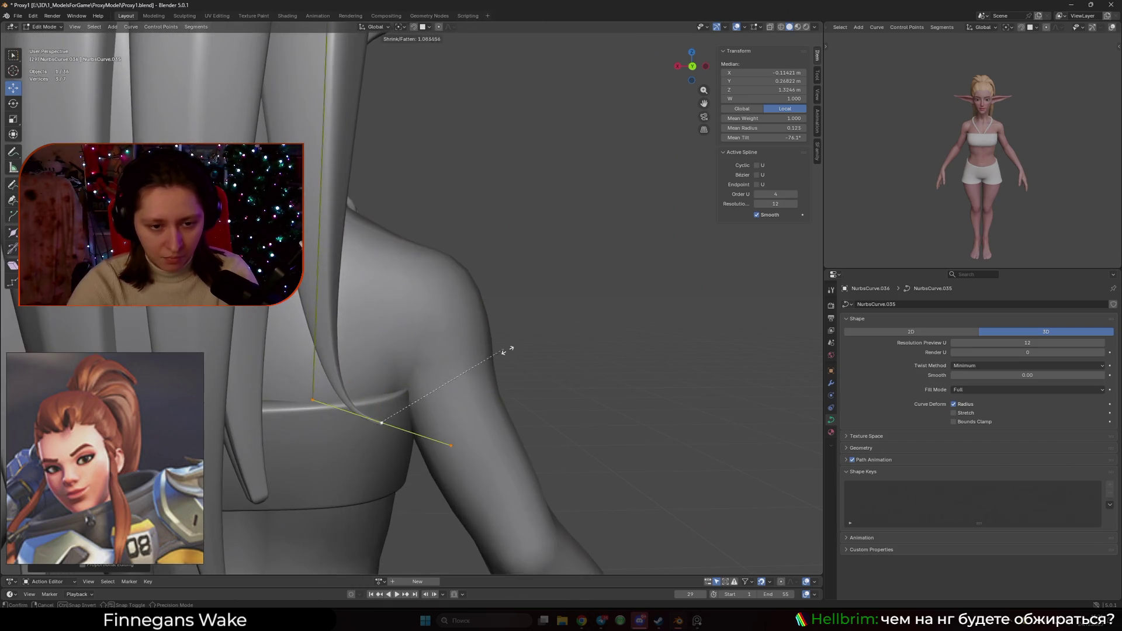
# - Adjust the strand's control point radii, thickening one to 0.396 and thinning one to 0.013
pyautogui.hotkey('alt', 's')
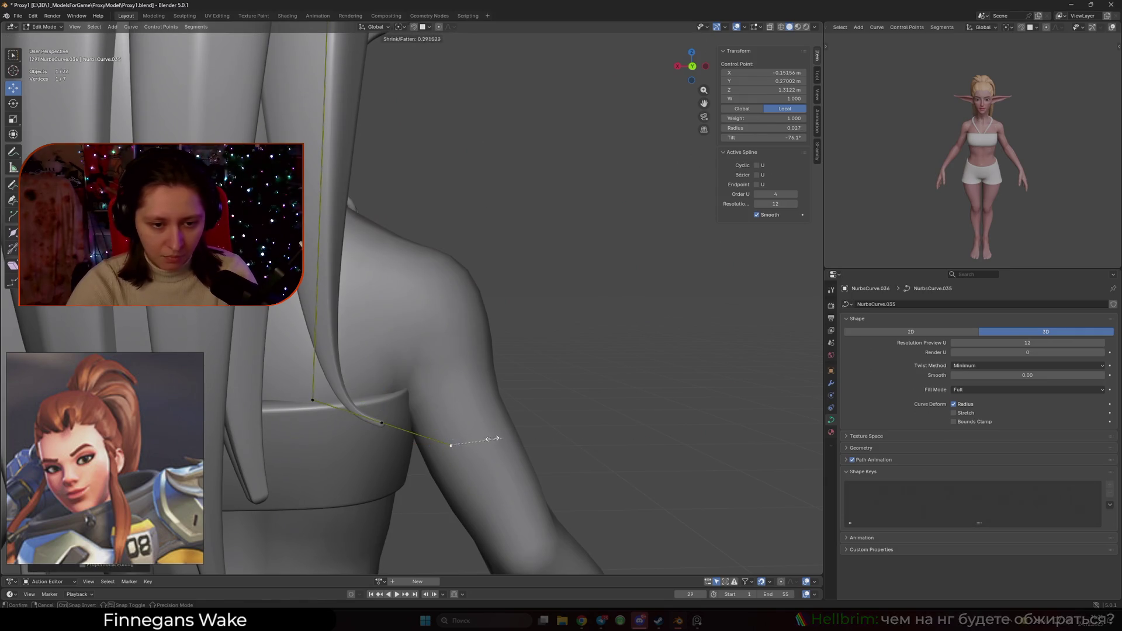
pyautogui.rightClick(419, 397)
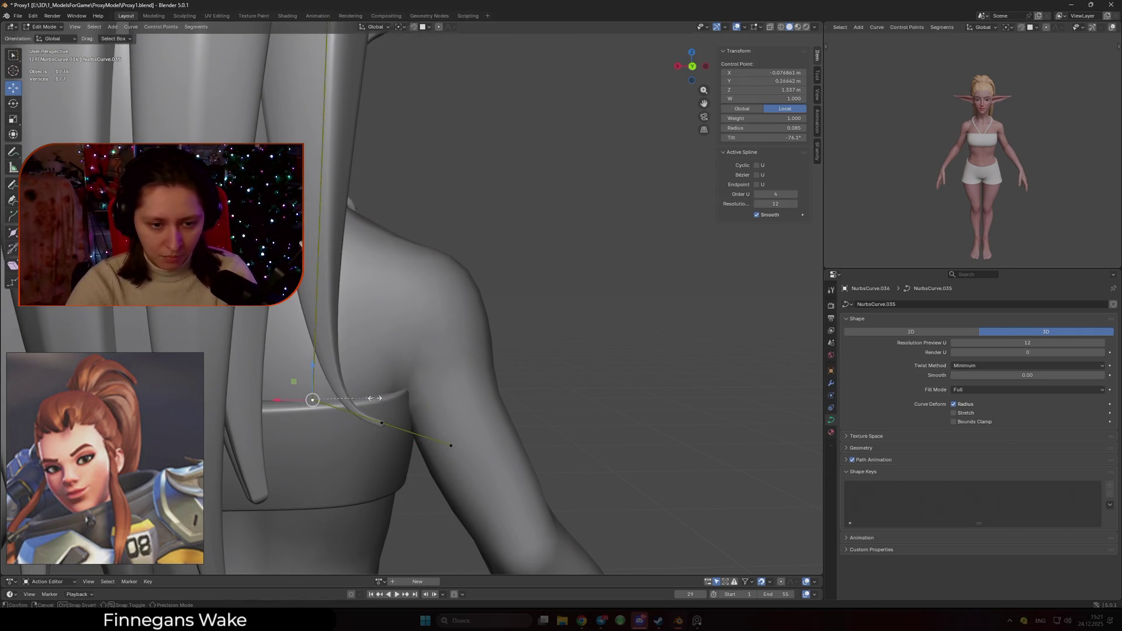
pyautogui.click(381, 422)
pyautogui.hotkey('alt', 's')
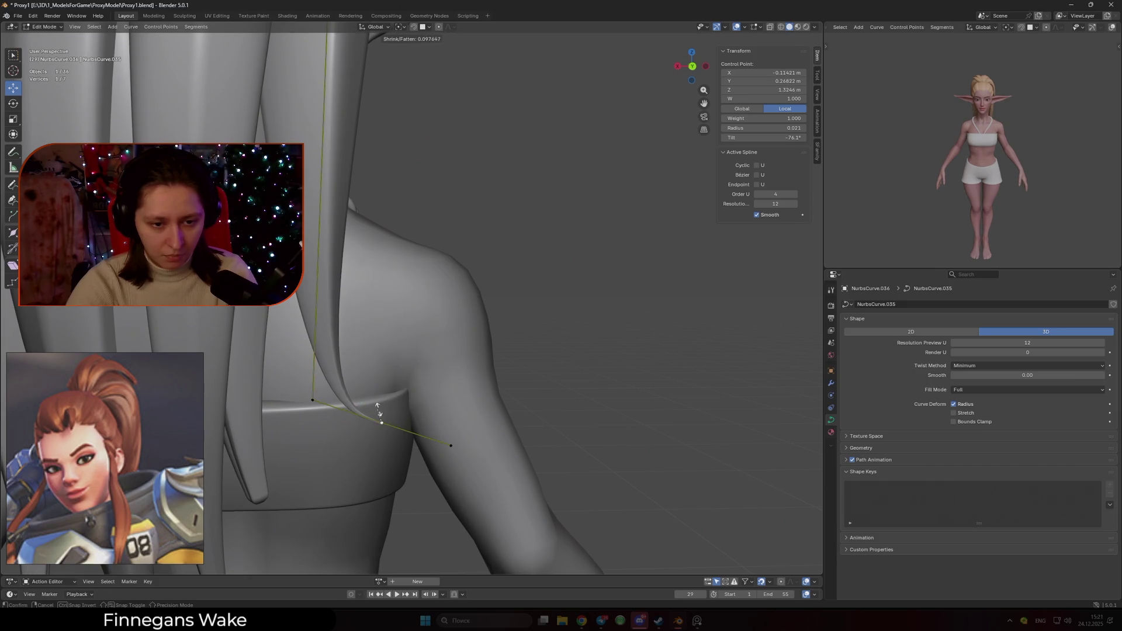
pyautogui.click(376, 409)
pyautogui.hotkey('alt', 's')
pyautogui.click(462, 439)
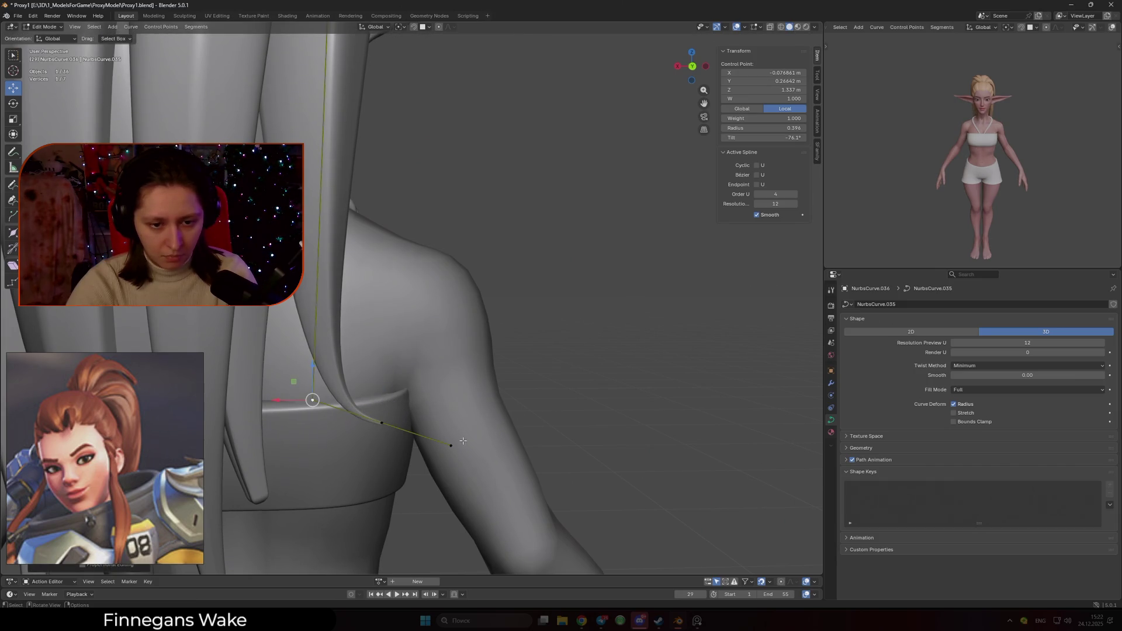
pyautogui.click(509, 449)
# - From a back view, move two of the strand's control points, then select the thin point
pyautogui.moveTo(508, 449); pyautogui.dragTo(467, 367, button='middle')
pyautogui.scroll(3, 477, 336)
pyautogui.moveTo(406, 281); pyautogui.dragTo(406, 282)
pyautogui.press('g')
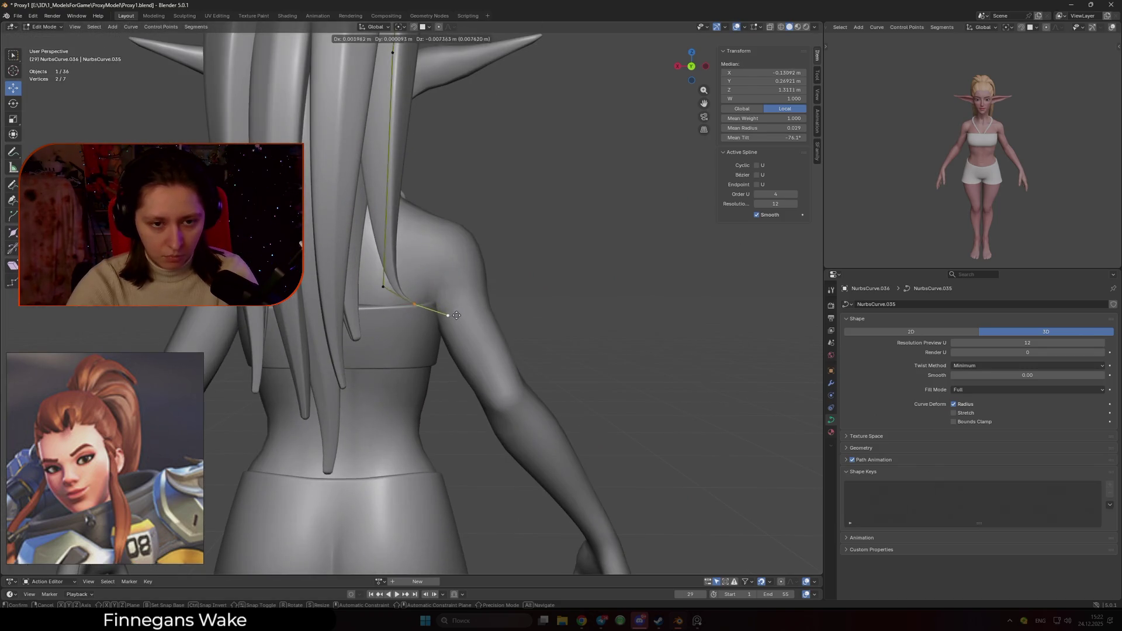
pyautogui.click(448, 319)
pyautogui.click(439, 320)
pyautogui.moveTo(439, 321)
pyautogui.mouseDown(button='middle')
pyautogui.moveTo(433, 363)
pyautogui.moveTo(489, 364)
pyautogui.mouseUp(button='middle')
pyautogui.scroll(-3, 432, 363)
pyautogui.scroll(2, 490, 364)
# - Try moving and thinning another strand point from the side, then undo the change
pyautogui.moveTo(463, 320)
pyautogui.mouseDown(button='middle')
pyautogui.moveTo(438, 350)
pyautogui.moveTo(413, 258)
pyautogui.mouseUp(button='middle')
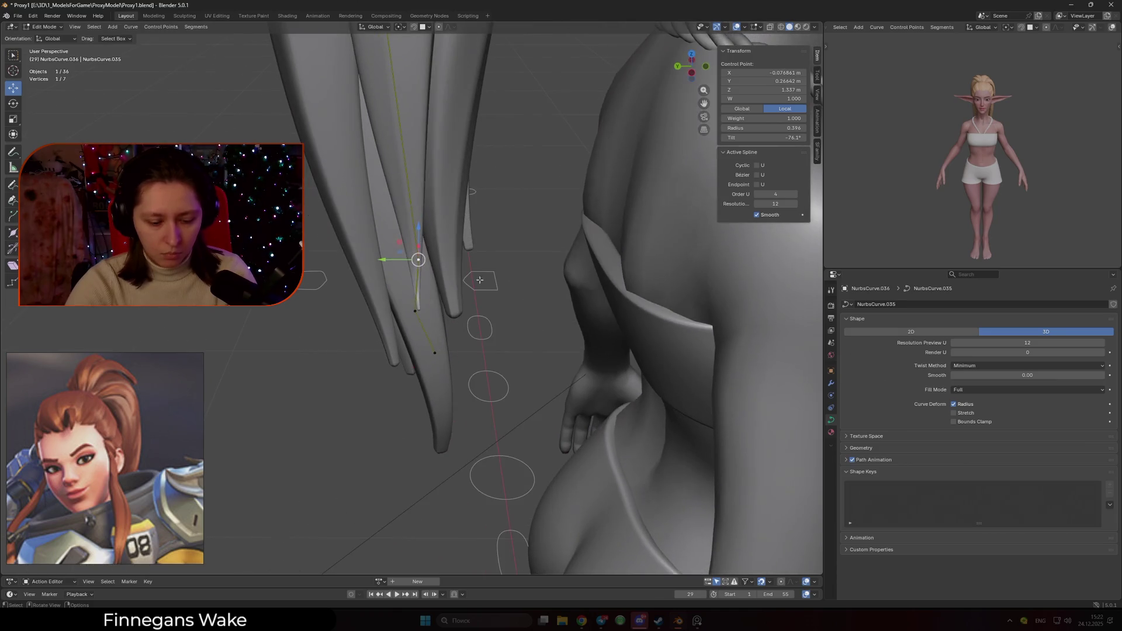
pyautogui.click(478, 279)
pyautogui.press('g')
pyautogui.click(469, 281)
pyautogui.hotkey('alt', 's')
pyautogui.scroll(-3, 364, 339)
pyautogui.moveTo(365, 339)
pyautogui.mouseDown(button='middle')
pyautogui.moveTo(431, 308)
pyautogui.moveTo(469, 322)
pyautogui.mouseUp(button='middle')
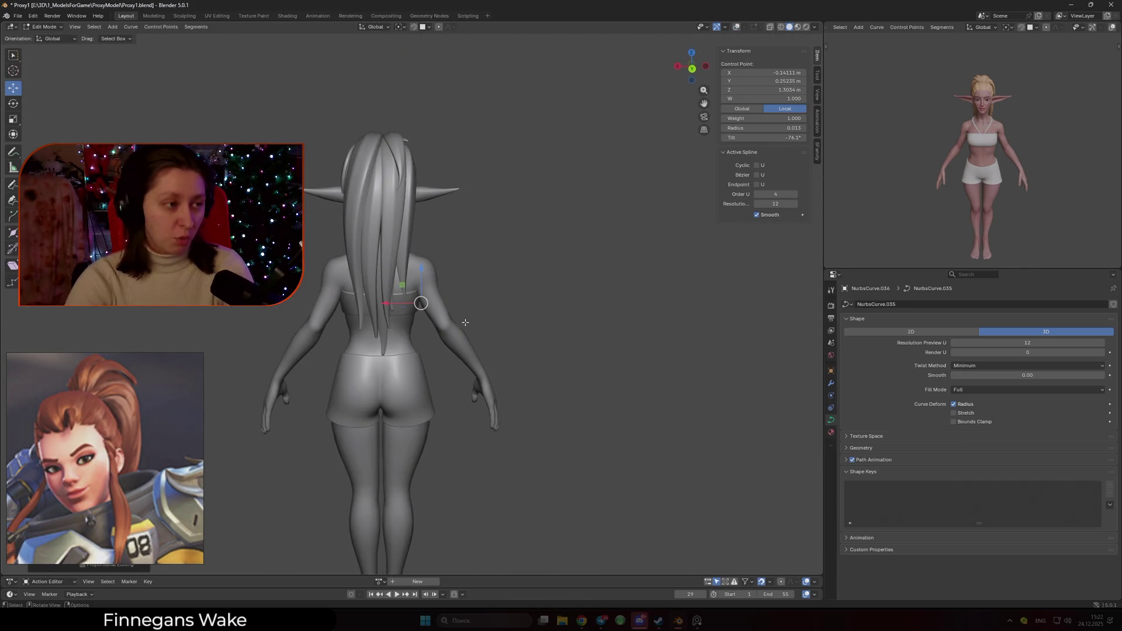
pyautogui.scroll(5, 465, 322)
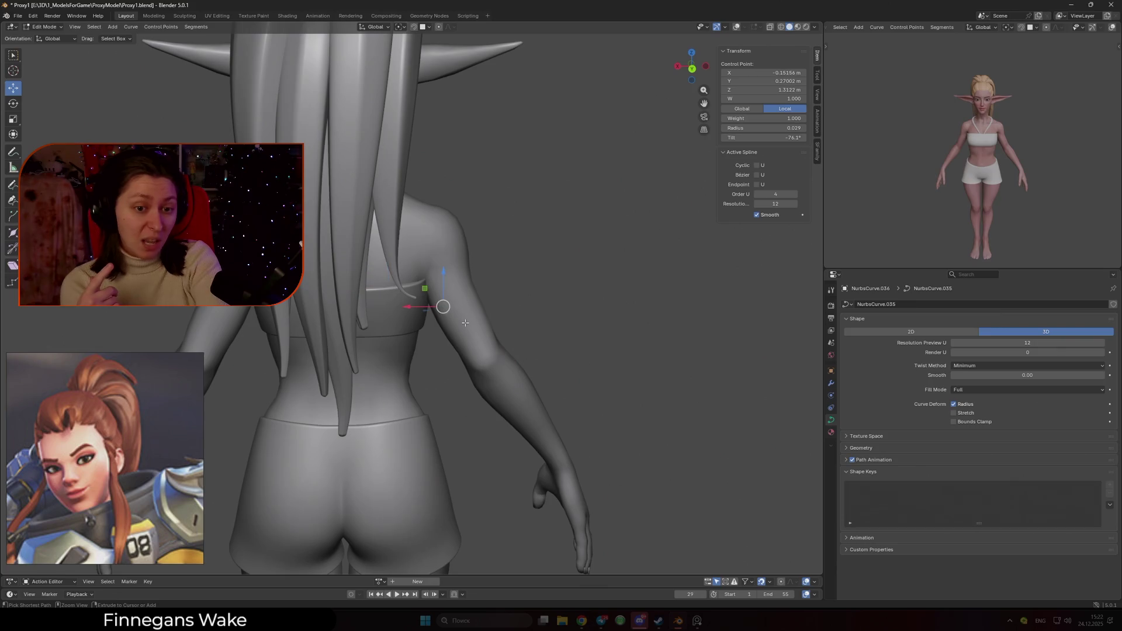
pyautogui.hotkey('ctrl', 'z')
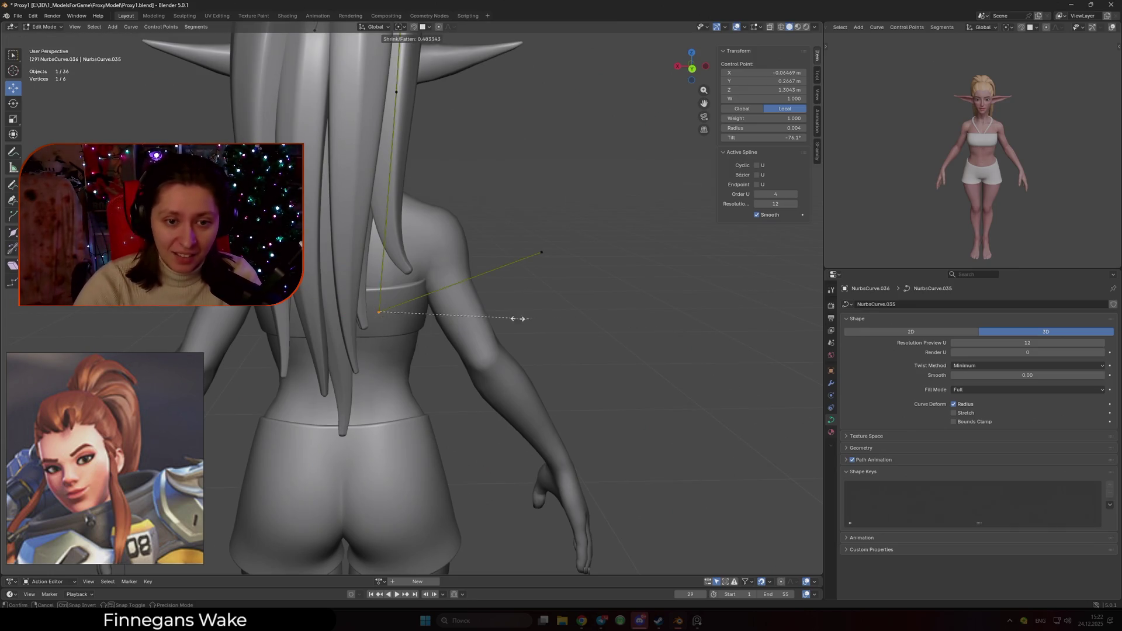
# - Subdivide the upper segment for a middle point, then thin the end point and sweep it toward the arm
pyautogui.keyDown('shift'); pyautogui.click(396, 92); pyautogui.keyUp('shift')
pyautogui.rightClick(397, 93)
pyautogui.click(386, 102)
pyautogui.click(394, 322)
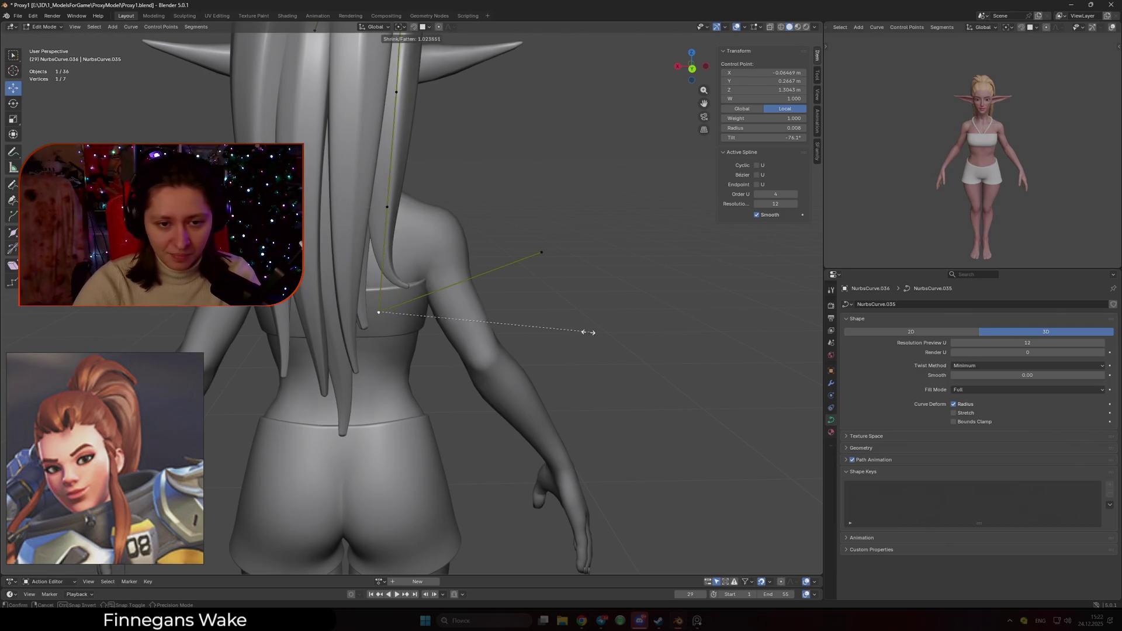
pyautogui.hotkey('alt', 's')
pyautogui.click(538, 255)
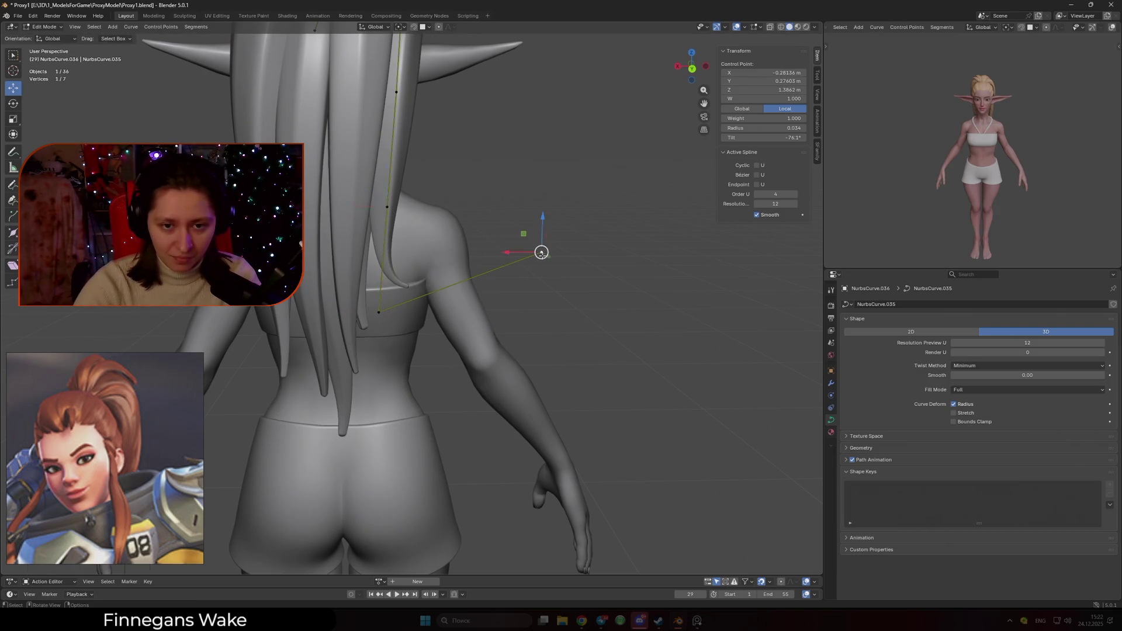
pyautogui.press('g')
pyautogui.click(555, 334)
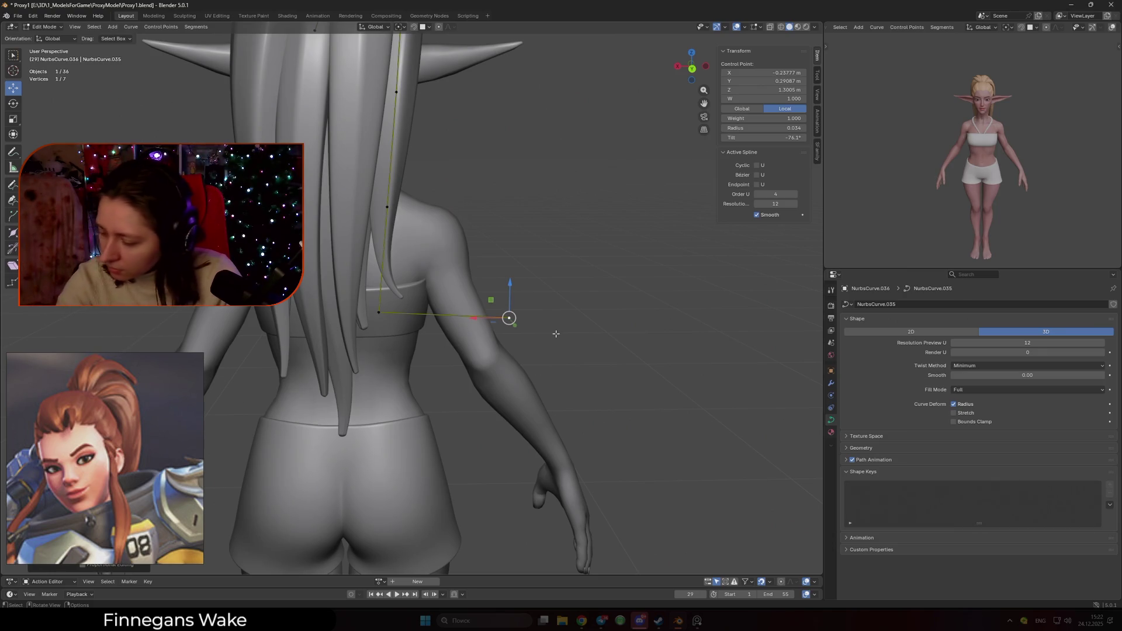
pyautogui.moveTo(542, 316); pyautogui.dragTo(420, 276, button='middle')
# - In side view, reposition two of the ponytail strand's control points and its tip
pyautogui.press('KP_3')
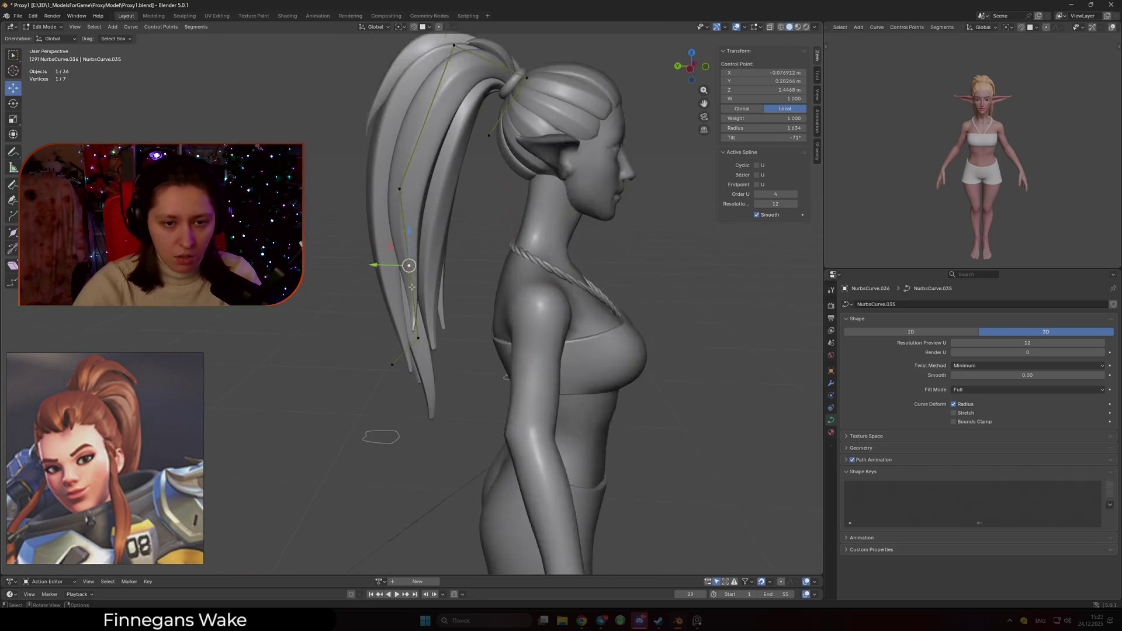
pyautogui.scroll(3, 401, 260)
pyautogui.press('g')
pyautogui.click(380, 320)
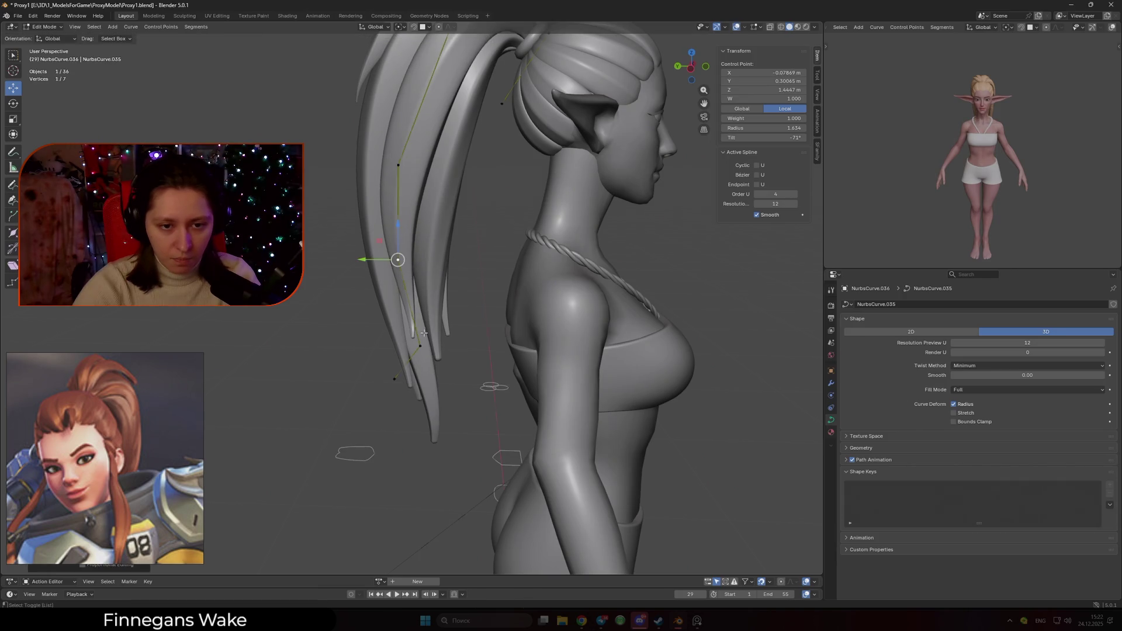
pyautogui.click(418, 345)
pyautogui.press('g')
pyautogui.click(424, 355)
pyautogui.click(394, 379)
pyautogui.moveTo(395, 378)
pyautogui.mouseDown(button='middle')
pyautogui.moveTo(414, 389)
pyautogui.moveTo(459, 362)
pyautogui.moveTo(442, 319)
pyautogui.moveTo(413, 298)
pyautogui.mouseUp(button='middle')
pyautogui.press('g')
pyautogui.click(473, 392)
# - Thicken the strand's tip point, first to radius 0.089, then to 2.050
pyautogui.click(412, 298)
pyautogui.click(414, 337)
pyautogui.hotkey('alt', 's')
pyautogui.click(806, 338)
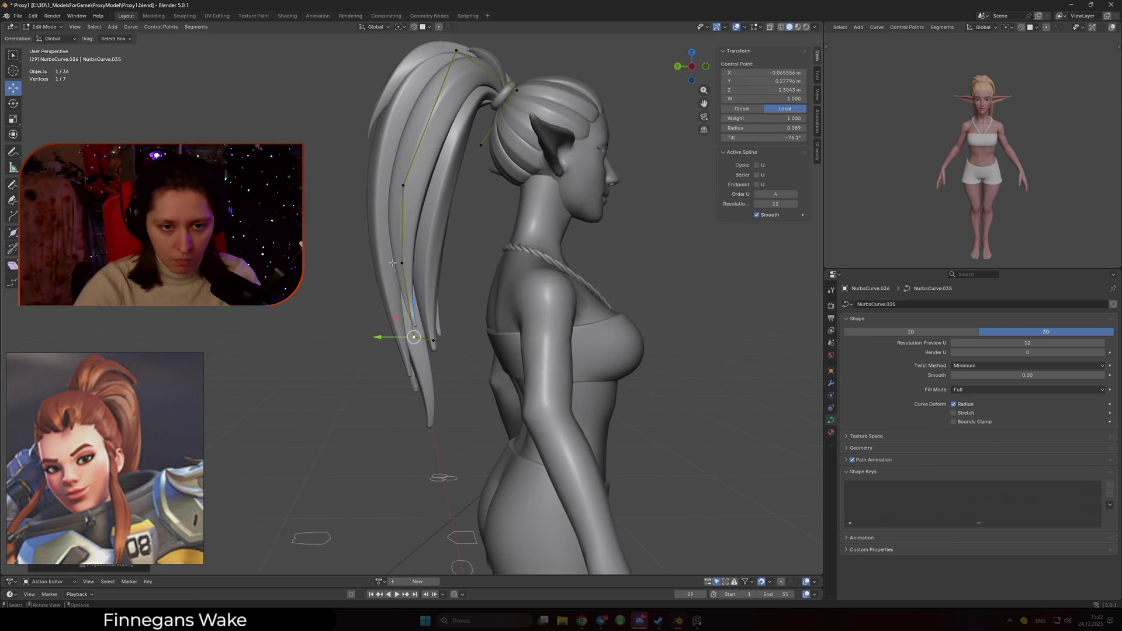
pyautogui.hotkey('alt', 's')
pyautogui.click(458, 268)
pyautogui.moveTo(458, 268)
pyautogui.mouseDown(button='middle')
pyautogui.moveTo(470, 270)
pyautogui.moveTo(447, 246)
pyautogui.mouseUp(button='middle')
# - Move the selected points, then box-select several more curve points and shift them
pyautogui.press('g')
pyautogui.click(548, 251)
pyautogui.moveTo(530, 374); pyautogui.dragTo(431, 252)
pyautogui.press('g')
pyautogui.click(482, 299)
pyautogui.moveTo(479, 285); pyautogui.dragTo(441, 301, button='middle')
# - Reshape another back hair strand by moving its lower control points to the right
pyautogui.press('Tab')
pyautogui.keyDown('shift'); pyautogui.click(380, 314); pyautogui.keyUp('shift')
pyautogui.press('Tab')
pyautogui.moveTo(288, 324); pyautogui.dragTo(463, 470)
pyautogui.keyDown('shift'); pyautogui.moveTo(362, 292); pyautogui.dragTo(424, 344); pyautogui.keyUp('shift')
pyautogui.moveTo(398, 240); pyautogui.dragTo(392, 252, button='middle')
pyautogui.press('g')
pyautogui.click(375, 291)
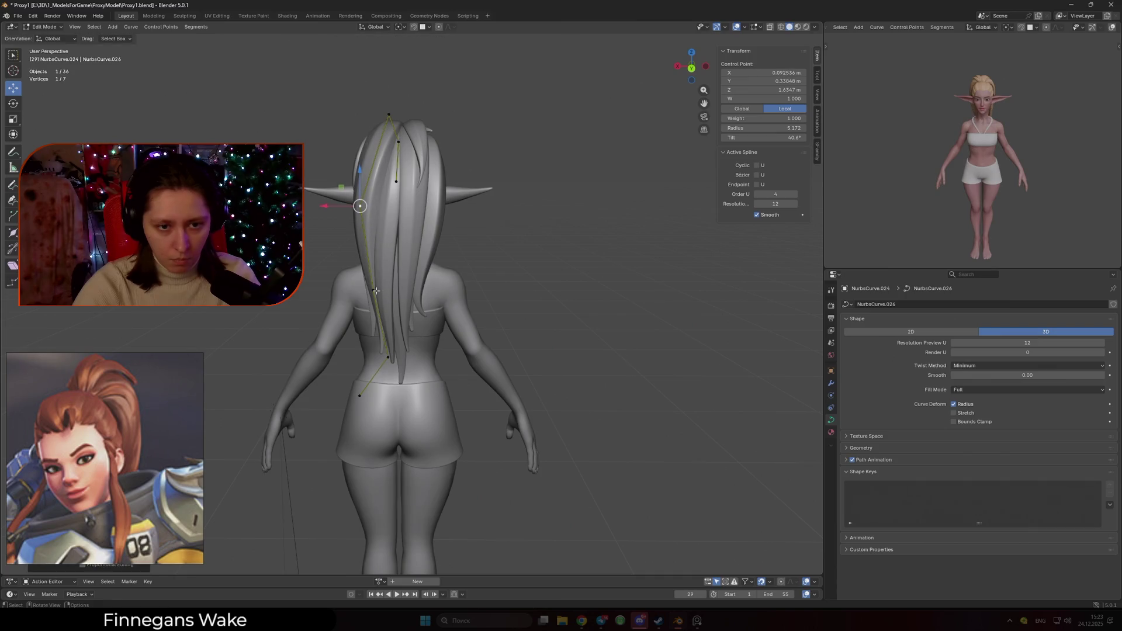
pyautogui.moveTo(447, 312); pyautogui.dragTo(453, 309, button='middle')
pyautogui.press('g')
pyautogui.click(458, 306)
pyautogui.press('Tab')
# - Subdivide the top ponytail curve by the hair tie to add a new control point
pyautogui.scroll(-2, 531, 280)
pyautogui.moveTo(531, 281)
pyautogui.mouseDown(button='middle')
pyautogui.moveTo(474, 291)
pyautogui.moveTo(551, 303)
pyautogui.moveTo(386, 295)
pyautogui.moveTo(515, 307)
pyautogui.moveTo(314, 317)
pyautogui.moveTo(325, 345)
pyautogui.moveTo(414, 291)
pyautogui.mouseUp(button='middle')
pyautogui.scroll(-3, 463, 301)
pyautogui.scroll(6, 326, 345)
pyautogui.press('Tab')
pyautogui.moveTo(407, 233)
pyautogui.mouseDown(button='middle')
pyautogui.moveTo(392, 244)
pyautogui.moveTo(440, 246)
pyautogui.mouseUp(button='middle')
pyautogui.rightClick(389, 275)
pyautogui.click(390, 272)
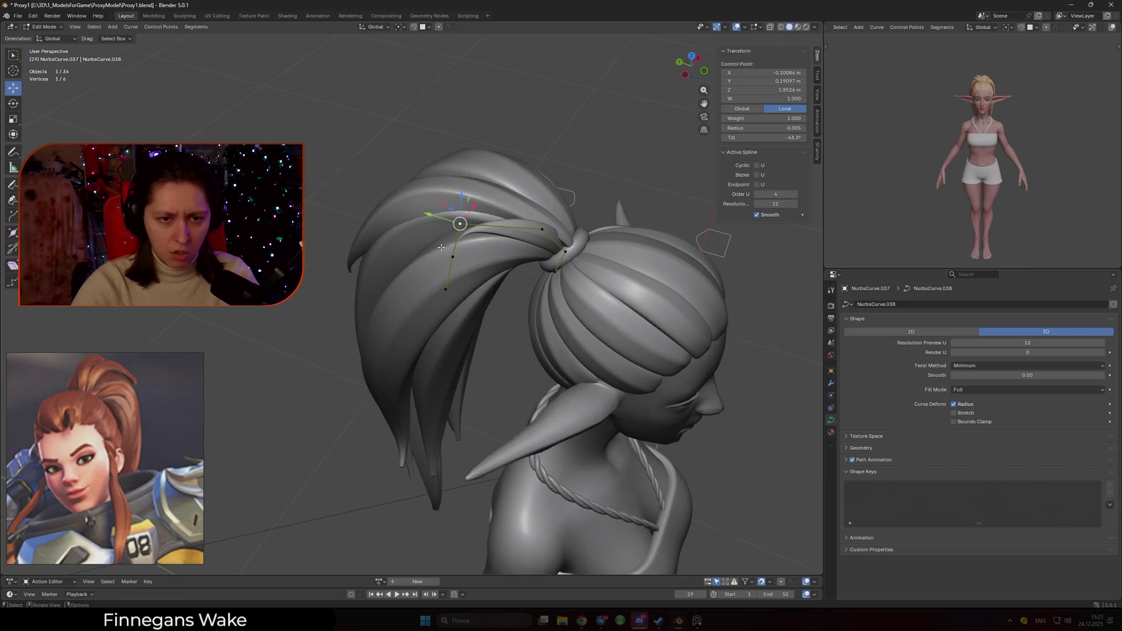
# - Thicken the two new points to a mean radius of 0.630, then thin a point to 0.101
pyautogui.hotkey('alt', 's')
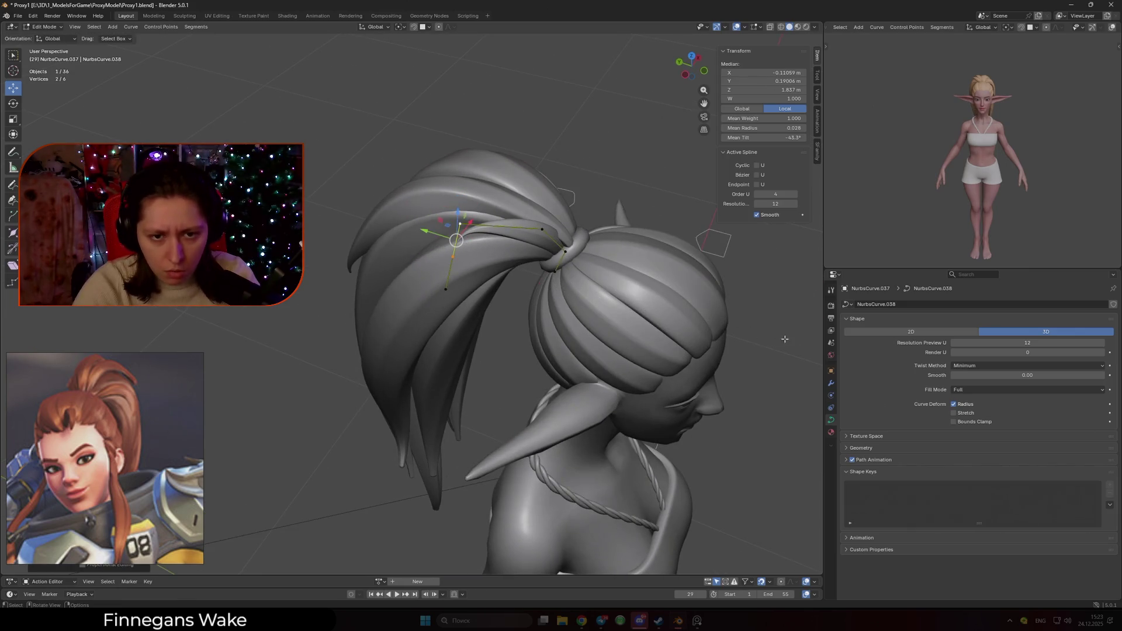
pyautogui.click(765, 312)
pyautogui.hotkey('alt', 's')
pyautogui.click(530, 291)
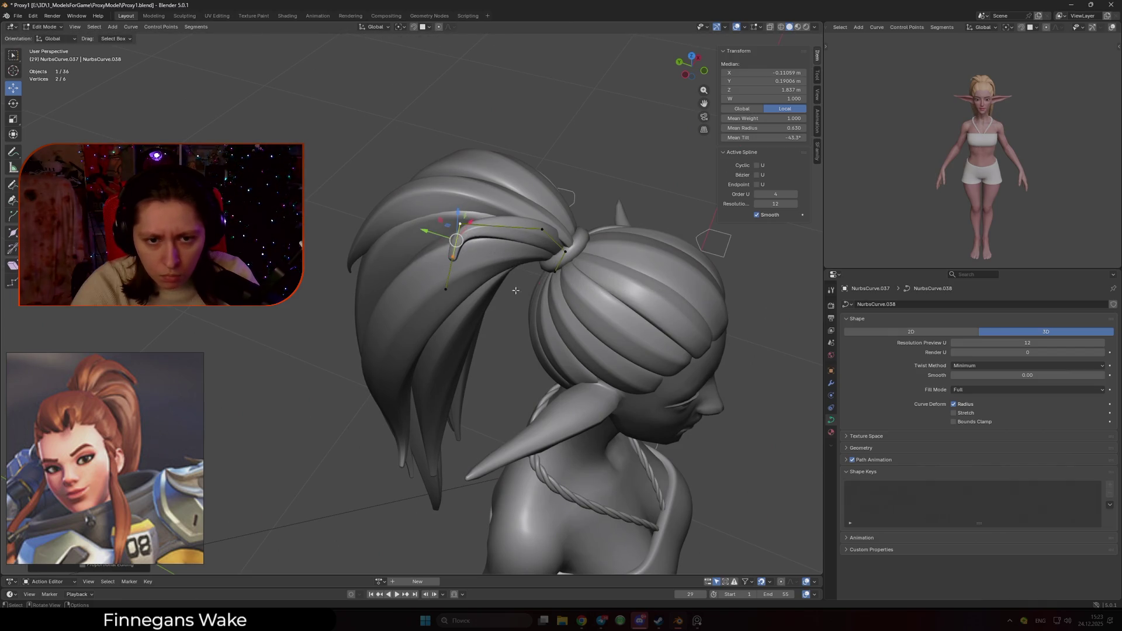
pyautogui.hotkey('alt', 's')
pyautogui.click(486, 264)
pyautogui.hotkey('alt', 's')
pyautogui.click(470, 264)
# - Nudge the control point into place with overlays hidden to judge the hair shape
pyautogui.press('g')
pyautogui.click(485, 280)
pyautogui.hotkey('shift', 'alt', 'z')
pyautogui.press('g')
pyautogui.click(494, 266)
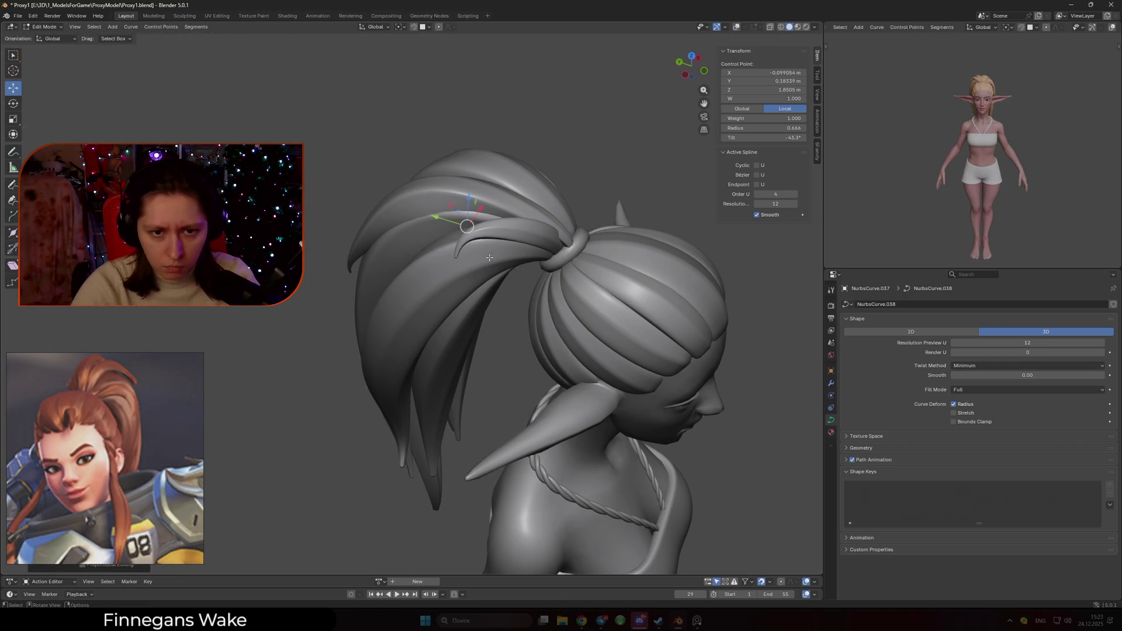
pyautogui.moveTo(497, 270); pyautogui.dragTo(467, 309, button='middle')
pyautogui.scroll(3, 457, 321)
pyautogui.moveTo(340, 279); pyautogui.dragTo(444, 350, button='middle')
# - Move a point on another ponytail strand, then select three lower points of the strand
pyautogui.click(426, 384)
pyautogui.click(480, 364)
pyautogui.moveTo(486, 352)
pyautogui.mouseDown(button='middle')
pyautogui.moveTo(504, 355)
pyautogui.moveTo(428, 289)
pyautogui.moveTo(487, 321)
pyautogui.moveTo(473, 331)
pyautogui.mouseUp(button='middle')
pyautogui.press('g')
pyautogui.click(513, 356)
pyautogui.press('Tab')
pyautogui.press('Tab')
pyautogui.moveTo(475, 324); pyautogui.dragTo(405, 345)
pyautogui.moveTo(475, 249)
pyautogui.mouseDown(button='middle')
pyautogui.moveTo(449, 301)
pyautogui.moveTo(464, 276)
pyautogui.mouseUp(button='middle')
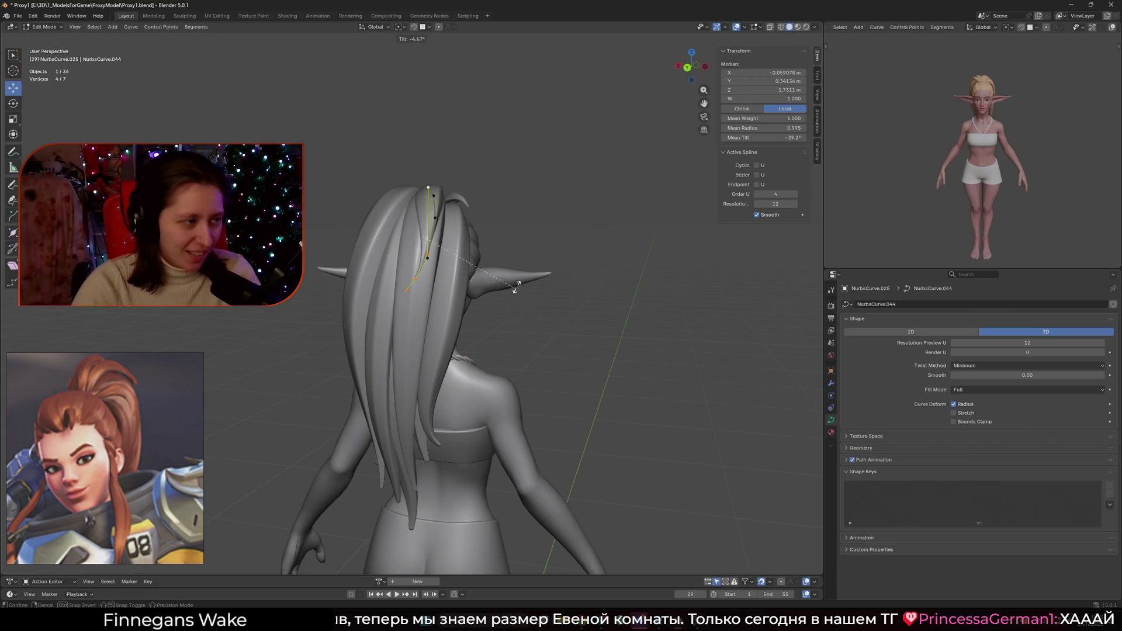
# - Retilt the back strand's selected points and nudge them into a new position
pyautogui.press('Escape')
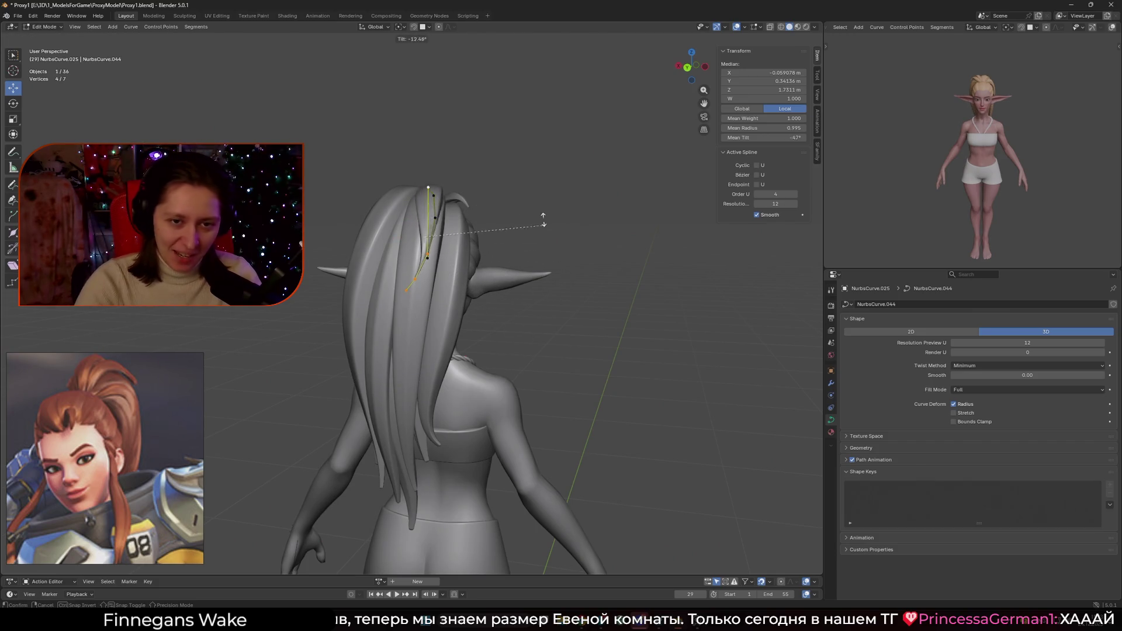
pyautogui.click(523, 237)
pyautogui.hotkey('ctrl', 't')
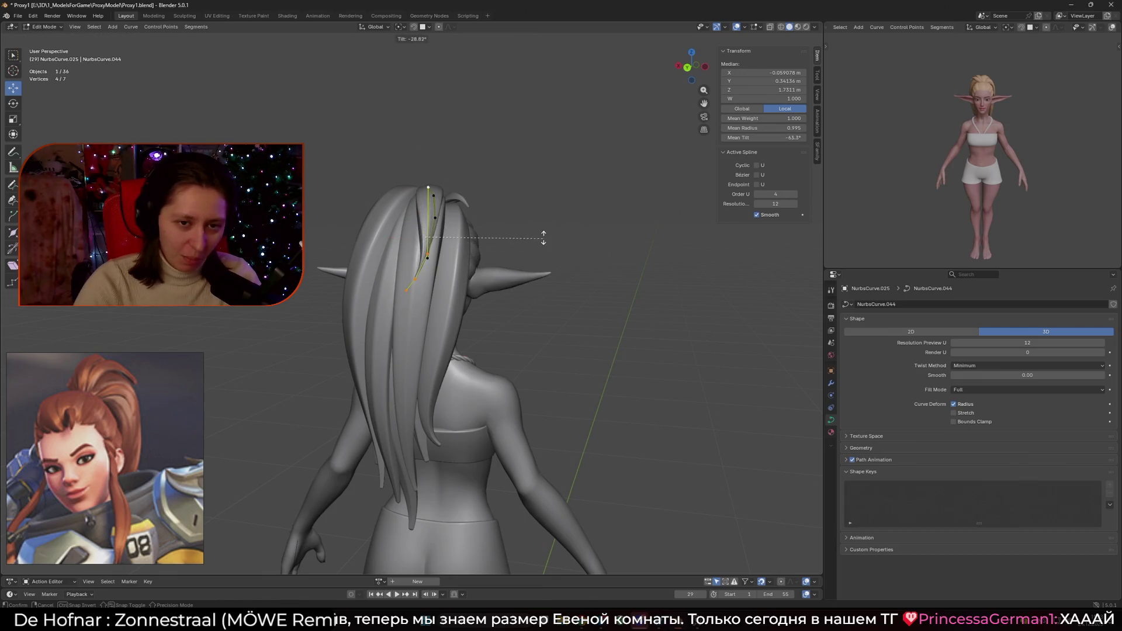
pyautogui.click(543, 226)
pyautogui.moveTo(501, 225); pyautogui.dragTo(493, 248, button='middle')
pyautogui.press('g')
pyautogui.click(502, 319)
pyautogui.moveTo(502, 319)
pyautogui.mouseDown(button='middle')
pyautogui.moveTo(619, 313)
pyautogui.moveTo(506, 311)
pyautogui.mouseUp(button='middle')
pyautogui.press('g')
pyautogui.click(509, 311)
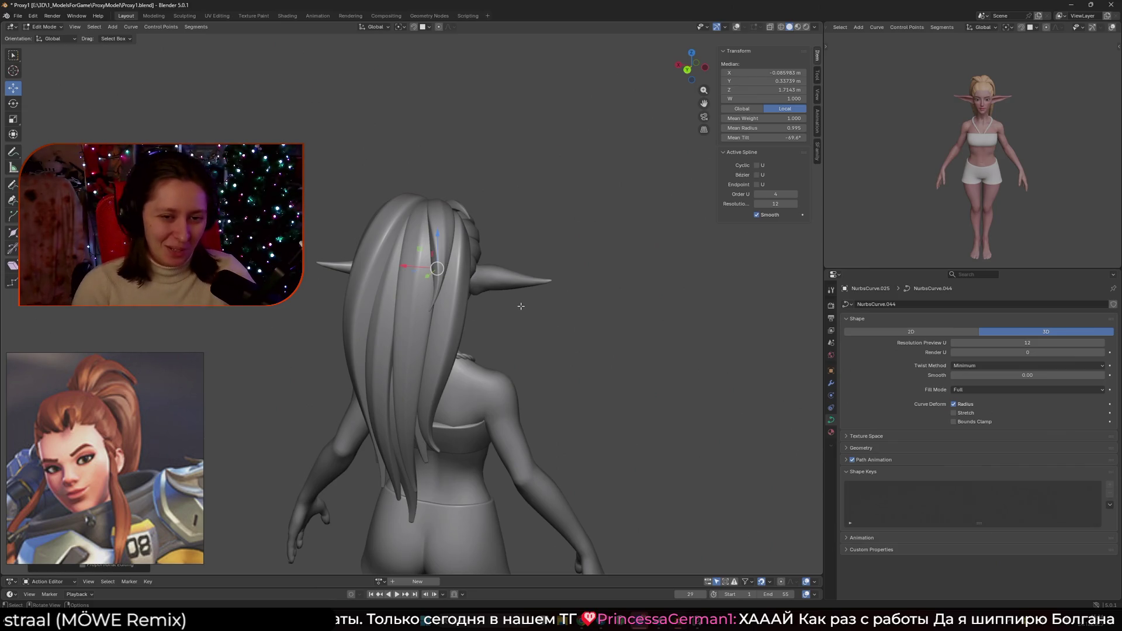
# - Twist the strand to a -43.3° tilt and rotate its selected points into place
pyautogui.moveTo(523, 305); pyautogui.dragTo(406, 266, button='middle')
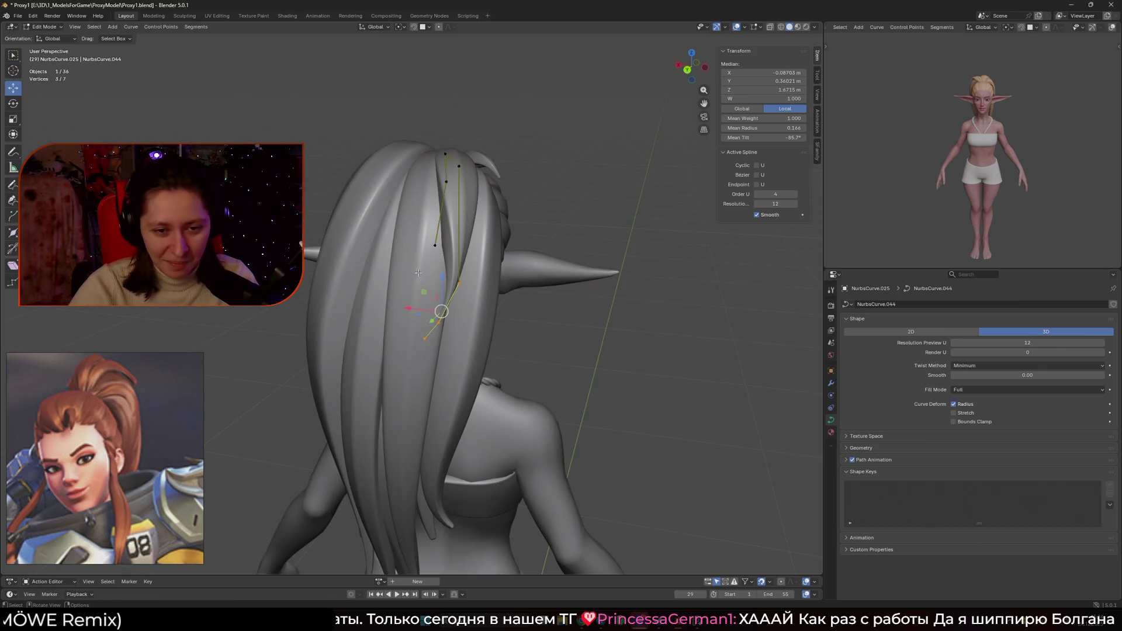
pyautogui.hotkey('ctrl', 't')
pyautogui.click(492, 447)
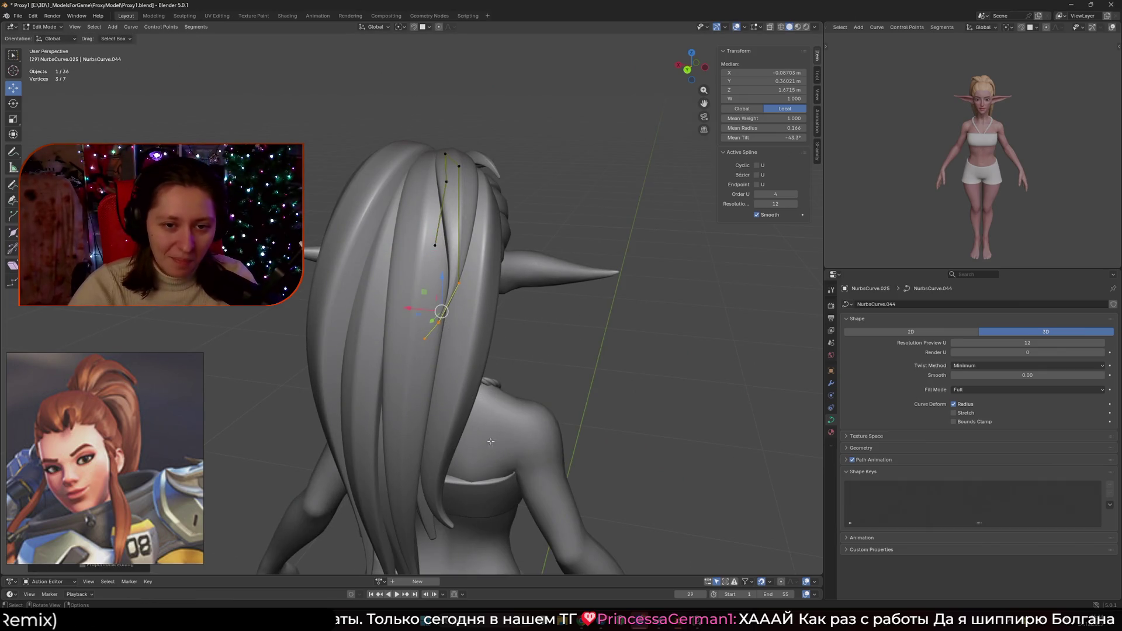
pyautogui.press('r')
pyautogui.click(576, 351)
# - Thicken the strand's control point to radius 0.542, previewing with overlays hidden
pyautogui.hotkey('shift', 'alt', 'z')
pyautogui.moveTo(576, 351); pyautogui.dragTo(550, 346, button='middle')
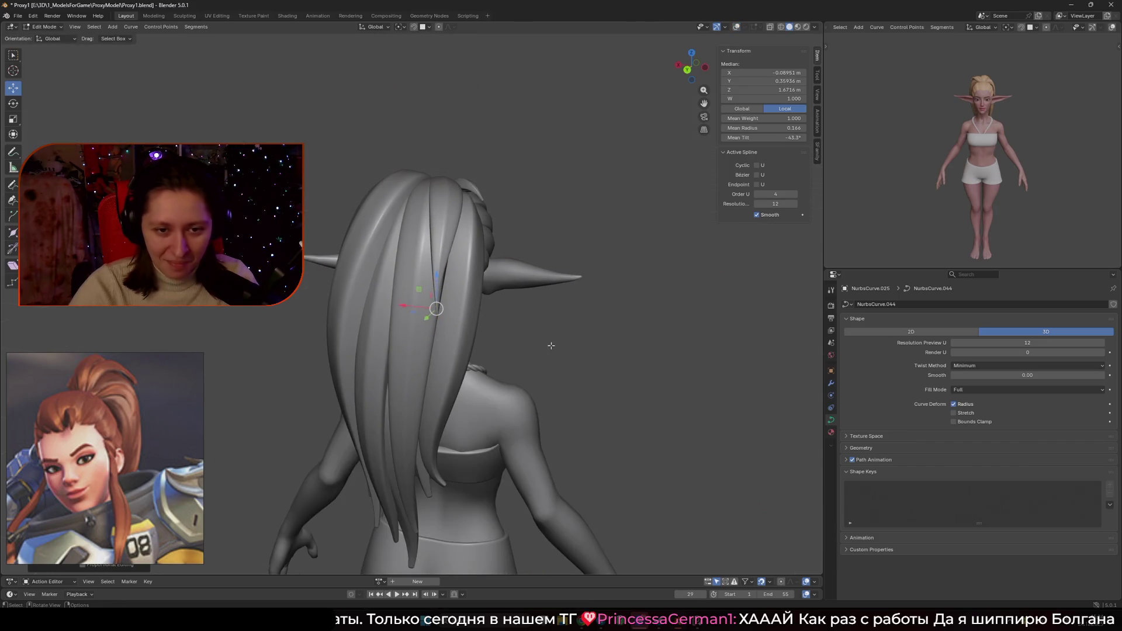
pyautogui.scroll(1, 483, 301)
pyautogui.hotkey('alt', 's')
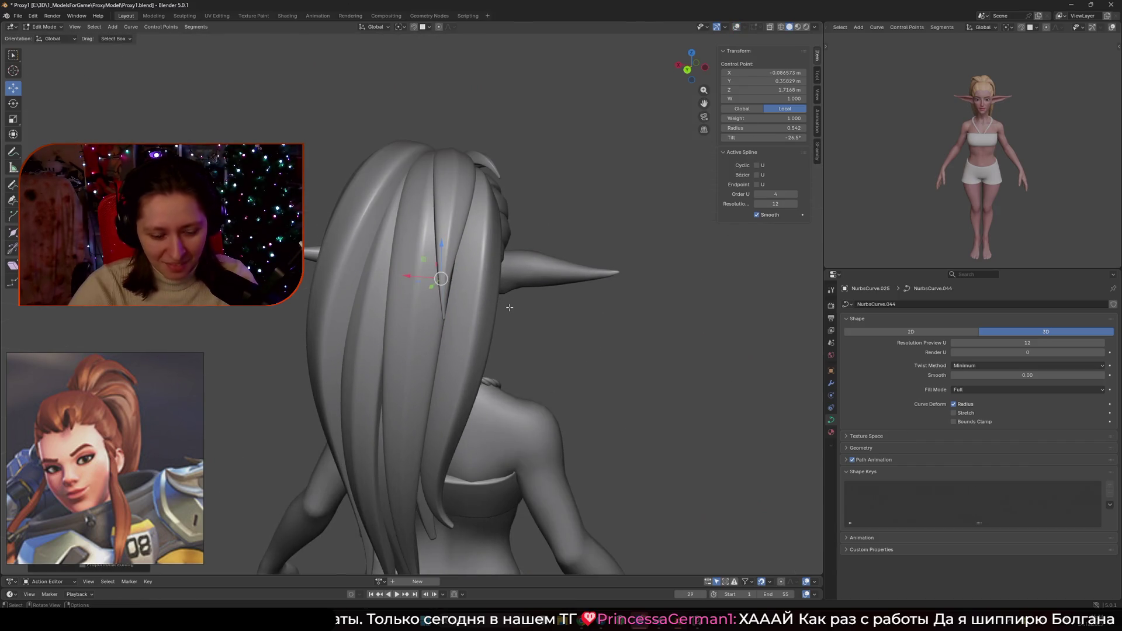
pyautogui.click(502, 319)
pyautogui.scroll(-2, 502, 319)
pyautogui.moveTo(502, 319)
pyautogui.mouseDown(button='middle')
pyautogui.moveTo(573, 320)
pyautogui.moveTo(421, 337)
pyautogui.moveTo(461, 304)
pyautogui.moveTo(491, 333)
pyautogui.moveTo(496, 374)
pyautogui.moveTo(438, 324)
pyautogui.mouseUp(button='middle')
pyautogui.hotkey('shift', 'alt', 'z')
# - Move another back-hair curve and all seven of its points into position
pyautogui.press('Tab')
pyautogui.click(438, 327)
pyautogui.press('g')
pyautogui.click(497, 334)
pyautogui.press('Tab')
pyautogui.press('g')
pyautogui.click(496, 383)
# - Move NurbsCurve.045's three lower points down along the ponytail
pyautogui.press('g')
pyautogui.press('z')
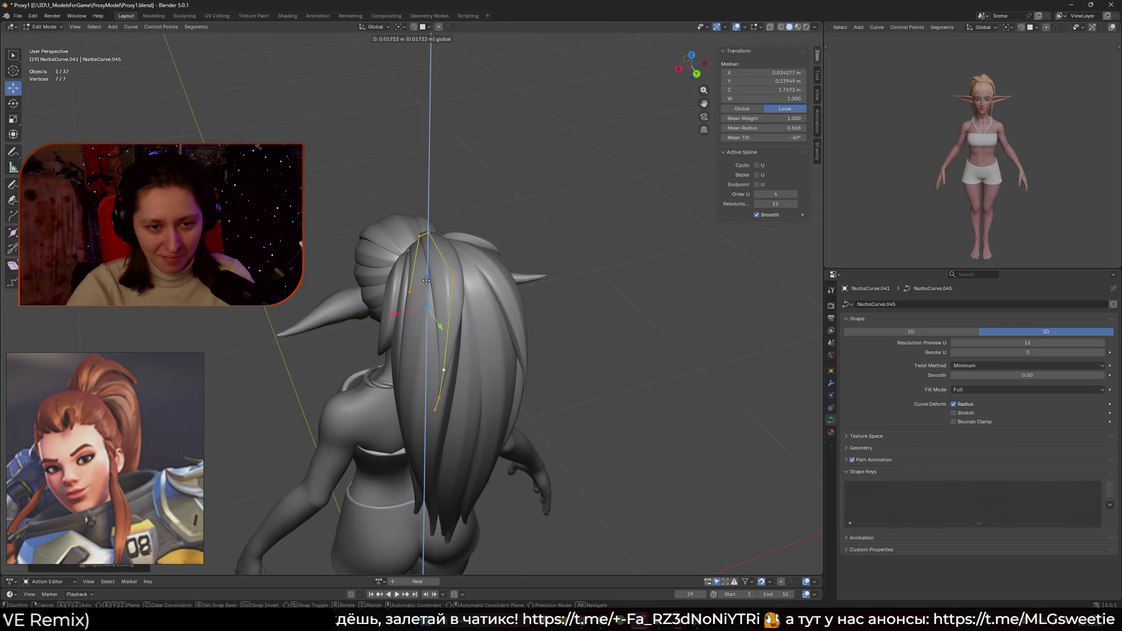
pyautogui.rightClick(426, 282)
pyautogui.moveTo(426, 282)
pyautogui.mouseDown(button='middle')
pyautogui.moveTo(445, 271)
pyautogui.moveTo(473, 324)
pyautogui.mouseUp(button='middle')
pyautogui.moveTo(515, 324)
pyautogui.mouseDown()
pyautogui.moveTo(474, 424)
pyautogui.moveTo(485, 384)
pyautogui.mouseUp()
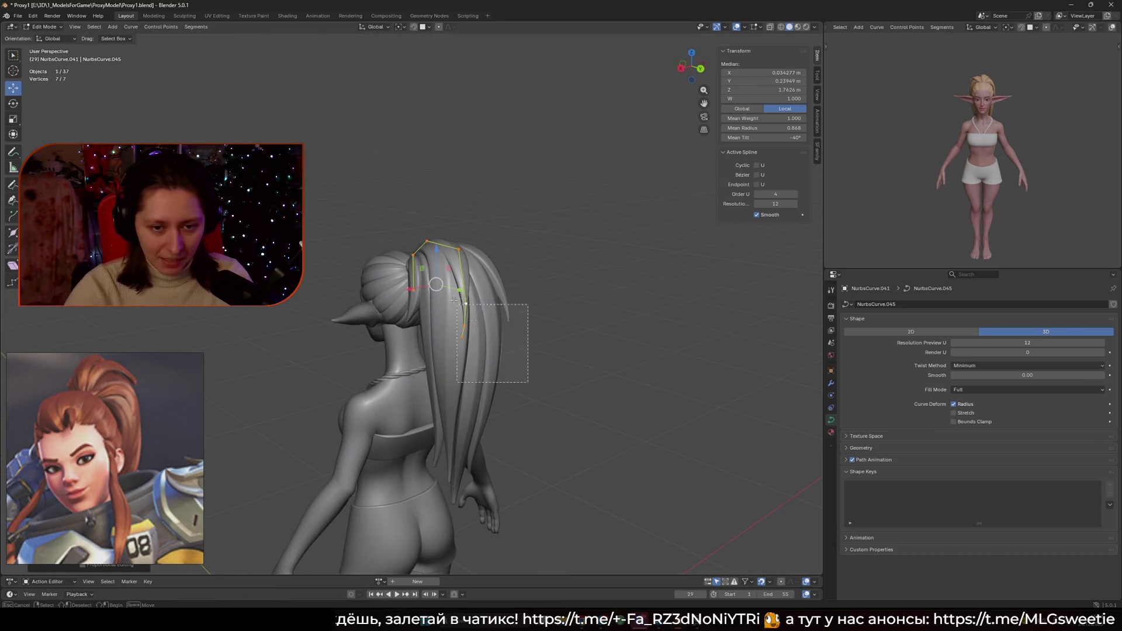
pyautogui.moveTo(485, 383); pyautogui.dragTo(489, 293, button='middle')
pyautogui.press('g')
# - Select the strand's top control point and try extruding a new point, then cancel
pyautogui.click(488, 331)
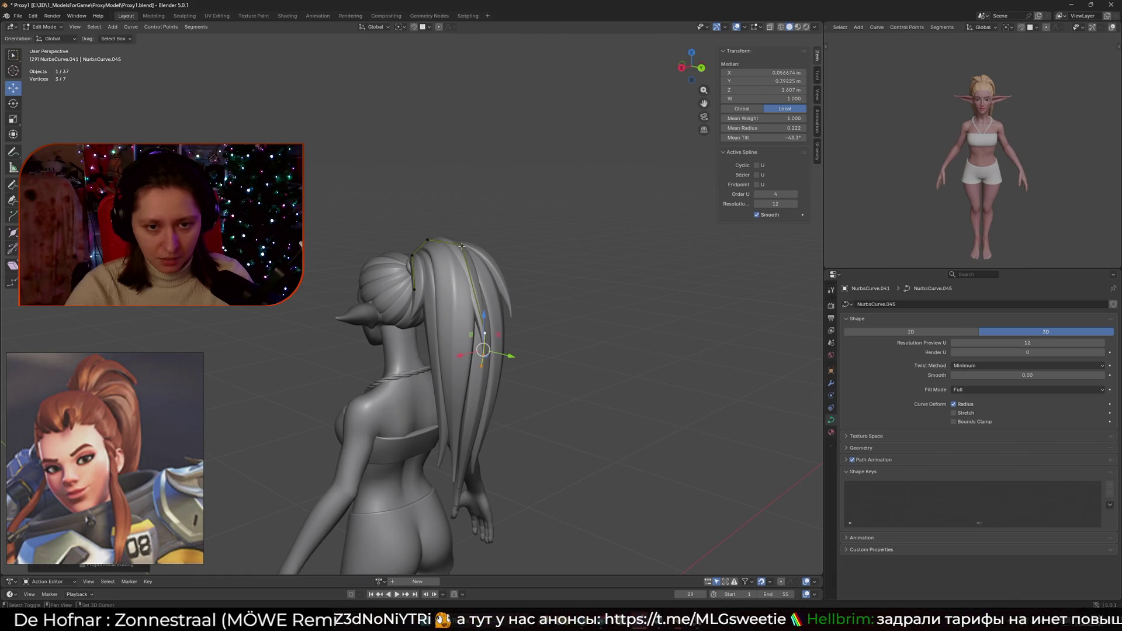
pyautogui.rightClick(488, 330)
pyautogui.moveTo(488, 331)
pyautogui.mouseDown(button='middle')
pyautogui.moveTo(549, 276)
pyautogui.moveTo(445, 318)
pyautogui.mouseUp(button='middle')
pyautogui.press('e')
pyautogui.rightClick(550, 275)
pyautogui.scroll(2, 445, 318)
# - Delete the hair strand curve in Object Mode and select another back strand
pyautogui.press('Tab')
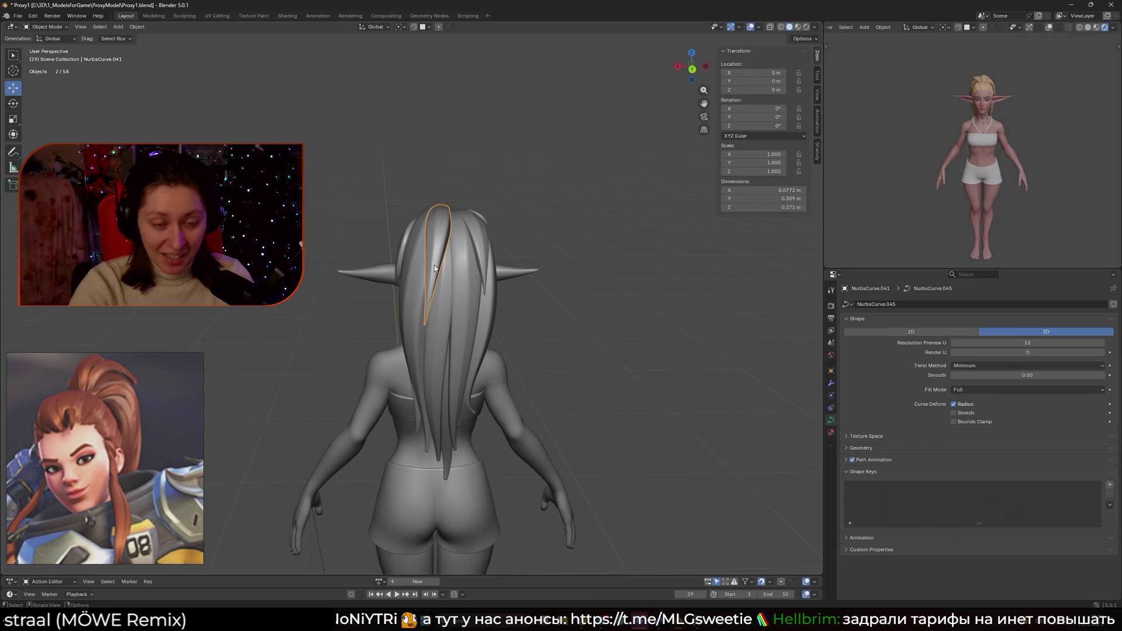
pyautogui.press('Delete')
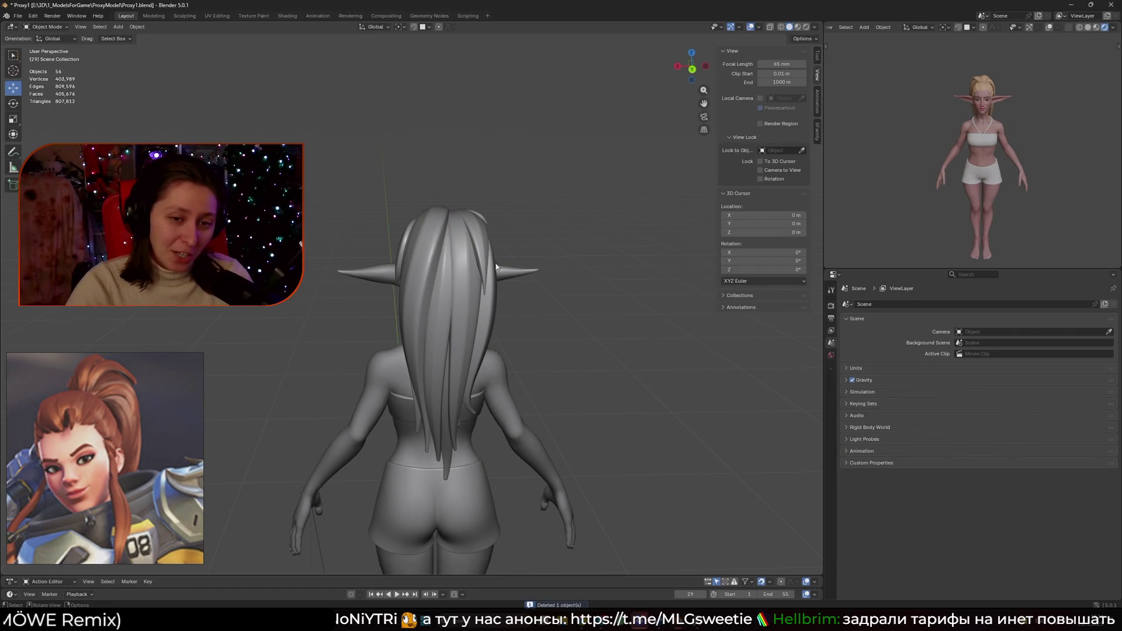
pyautogui.click(498, 268)
# - Shrink the NurbsCurve.046 trial strand's points, then delete the curve
pyautogui.click(539, 286)
pyautogui.press('Tab')
pyautogui.moveTo(542, 290); pyautogui.dragTo(521, 295, button='middle')
pyautogui.press('s')
pyautogui.click(509, 328)
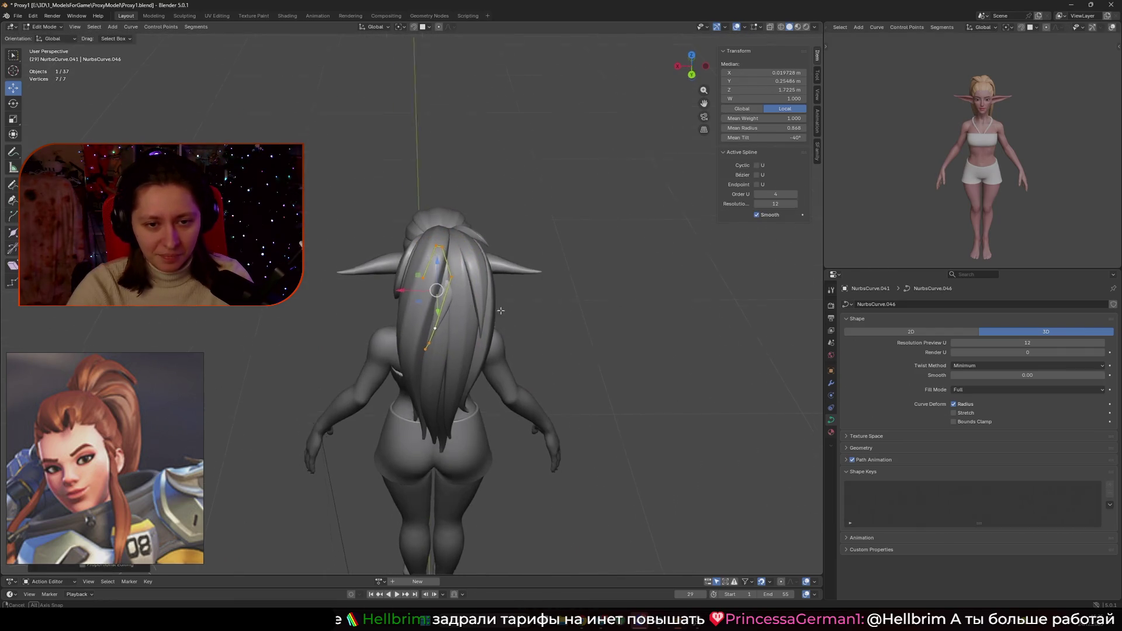
pyautogui.moveTo(509, 329); pyautogui.dragTo(479, 324, button='middle')
pyautogui.moveTo(452, 257); pyautogui.dragTo(412, 317, button='middle')
pyautogui.press('Tab')
pyautogui.press('Delete')
# - Lower the whole NurbsCurve.047 strand along the Z axis over the ponytail top
pyautogui.click(421, 340)
pyautogui.press('Tab')
pyautogui.moveTo(505, 375)
pyautogui.mouseDown(button='middle')
pyautogui.moveTo(517, 366)
pyautogui.moveTo(388, 341)
pyautogui.mouseUp(button='middle')
pyautogui.press('a')
pyautogui.press('g')
pyautogui.press('z')
pyautogui.click(525, 359)
# - In Left Ortho view, push the strand's three lower points back along Y
pyautogui.moveTo(315, 340); pyautogui.dragTo(409, 467)
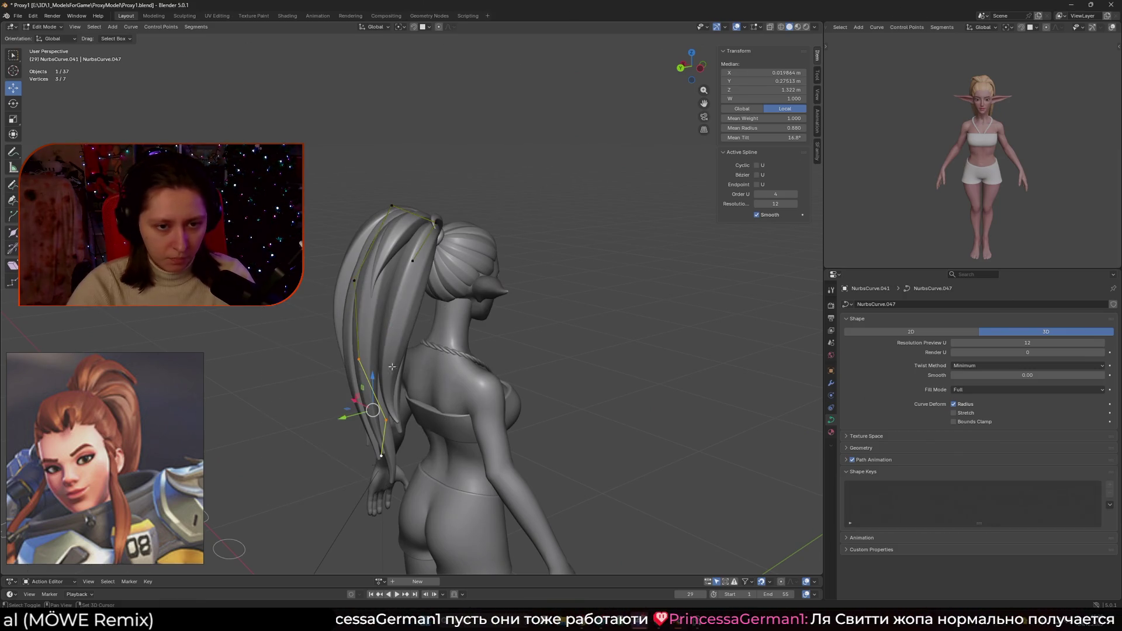
pyautogui.press('ctrl+KP_3')
pyautogui.press('g')
pyautogui.press('y')
pyautogui.click(488, 379)
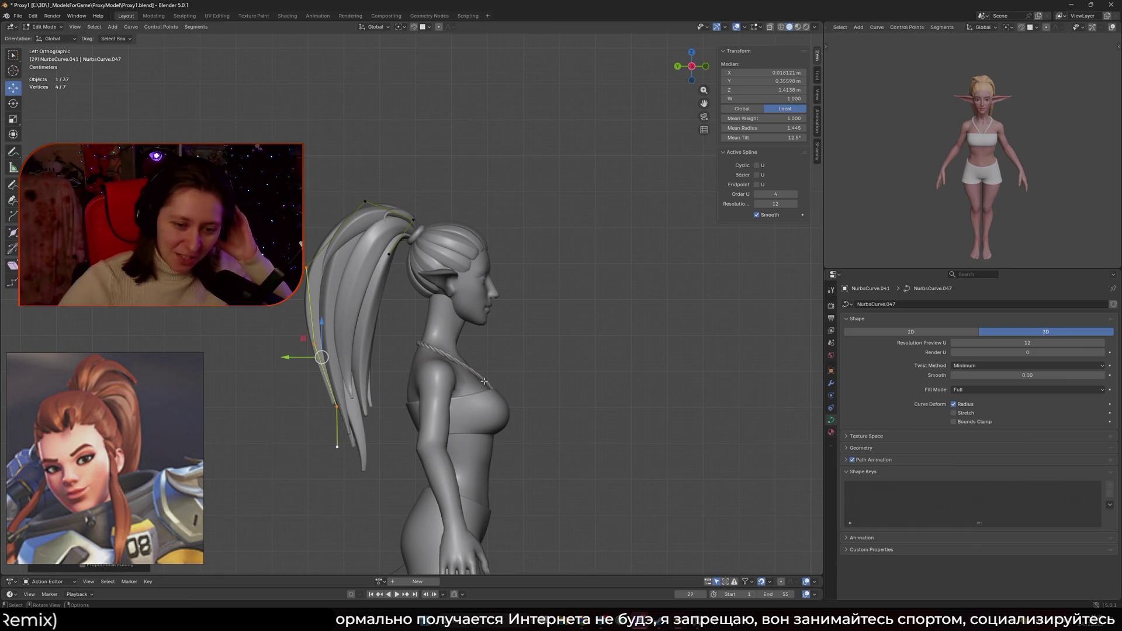
# - Scale the selected strand points and raise them higher on the back of the head
pyautogui.scroll(-3, 512, 375)
pyautogui.moveTo(477, 395); pyautogui.dragTo(567, 401, button='middle')
pyautogui.press('s')
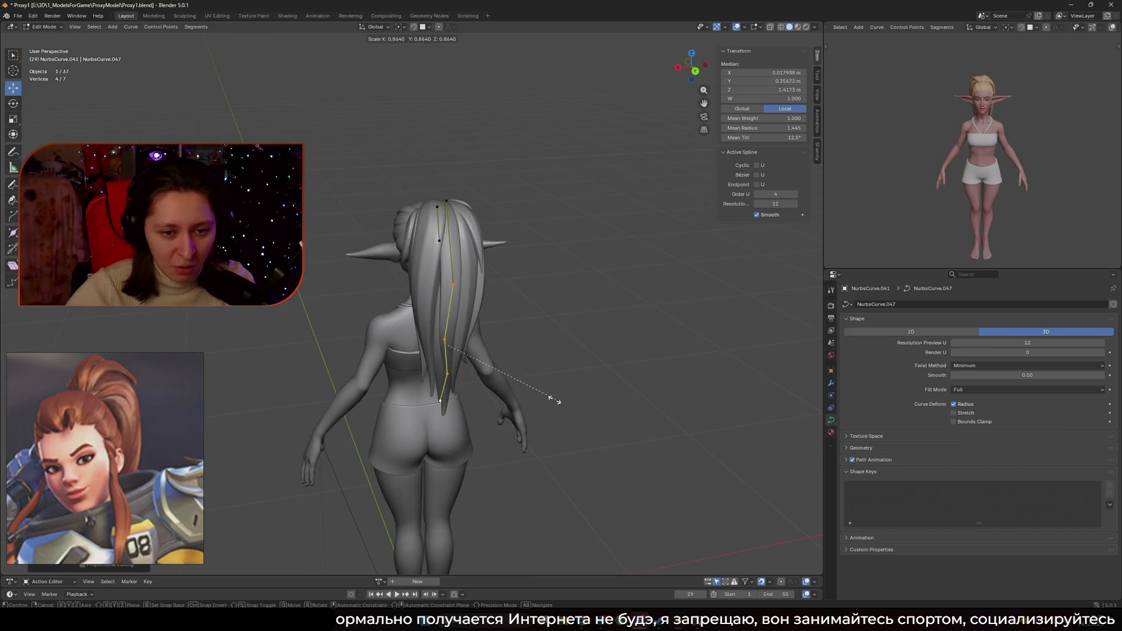
pyautogui.click(558, 400)
pyautogui.press('g')
pyautogui.click(535, 330)
pyautogui.moveTo(535, 331)
pyautogui.mouseDown(button='middle')
pyautogui.moveTo(571, 329)
pyautogui.moveTo(502, 257)
pyautogui.moveTo(513, 211)
pyautogui.mouseUp(button='middle')
pyautogui.press('s')
pyautogui.press('z')
# - Delete an extra control point near the top of the strand by the ponytail
pyautogui.click(514, 326)
pyautogui.click(501, 233)
pyautogui.moveTo(514, 210); pyautogui.dragTo(493, 183)
pyautogui.moveTo(374, 123)
pyautogui.mouseDown()
pyautogui.moveTo(453, 223)
pyautogui.moveTo(412, 165)
pyautogui.moveTo(394, 175)
pyautogui.moveTo(429, 301)
pyautogui.mouseUp()
pyautogui.click(433, 313)
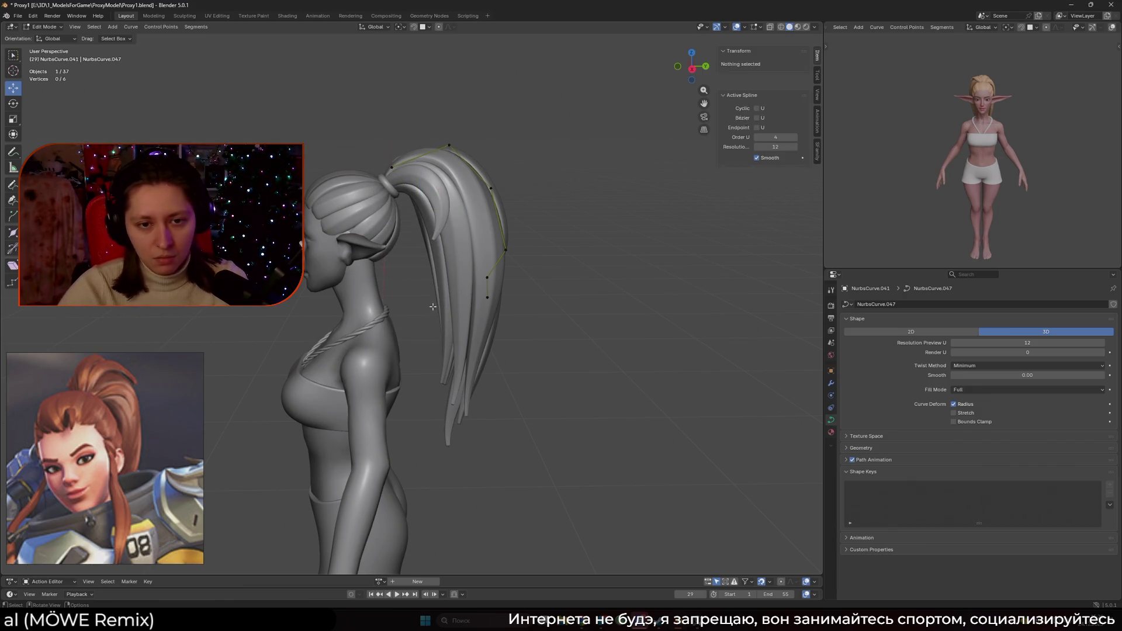
pyautogui.click(395, 175)
# - Add a new control point to the strand on the upper back and position it
pyautogui.moveTo(460, 195); pyautogui.dragTo(377, 225, button='middle')
pyautogui.moveTo(486, 207); pyautogui.dragTo(492, 237, button='middle')
pyautogui.click(492, 237)
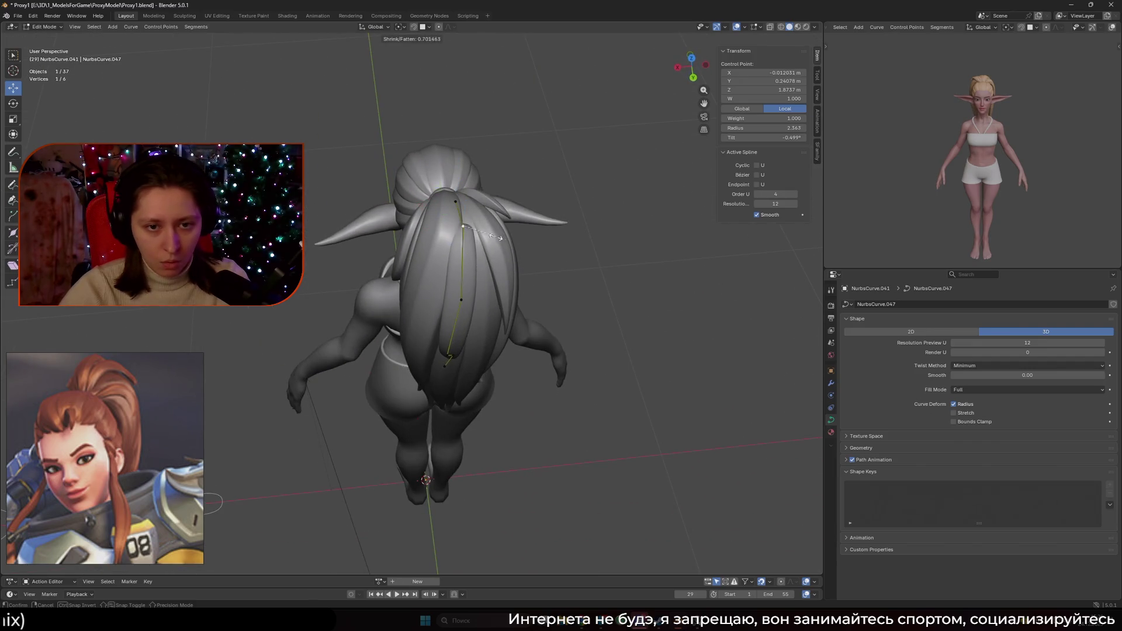
pyautogui.keyDown('ctrl'); pyautogui.rightClick(491, 236); pyautogui.keyUp('ctrl')
pyautogui.moveTo(491, 237)
pyautogui.mouseDown(button='middle')
pyautogui.moveTo(476, 172)
pyautogui.moveTo(462, 178)
pyautogui.mouseUp(button='middle')
pyautogui.moveTo(456, 175); pyautogui.dragTo(451, 171)
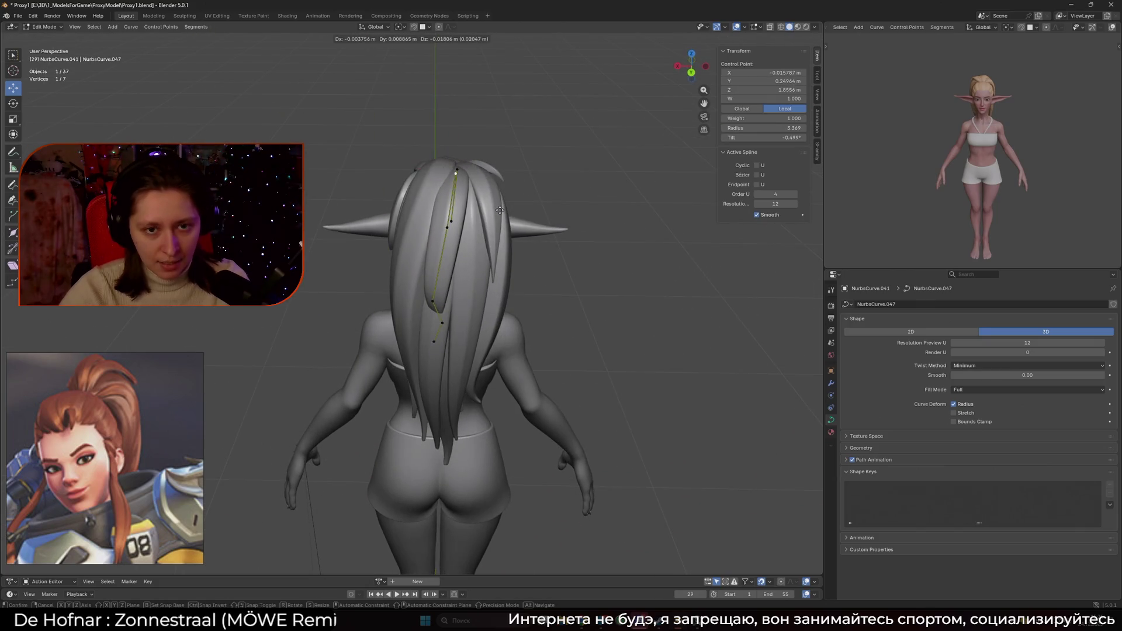
pyautogui.moveTo(451, 175); pyautogui.dragTo(432, 214, button='middle')
# - Remove a surplus control point lower down the strand
pyautogui.click(450, 197)
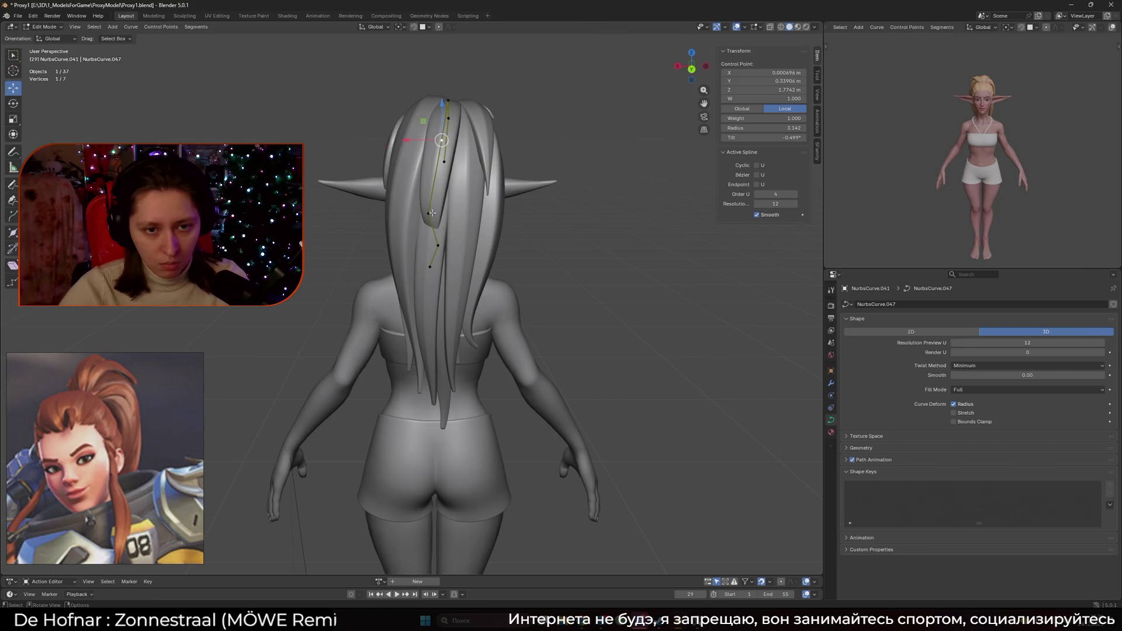
pyautogui.click(429, 266)
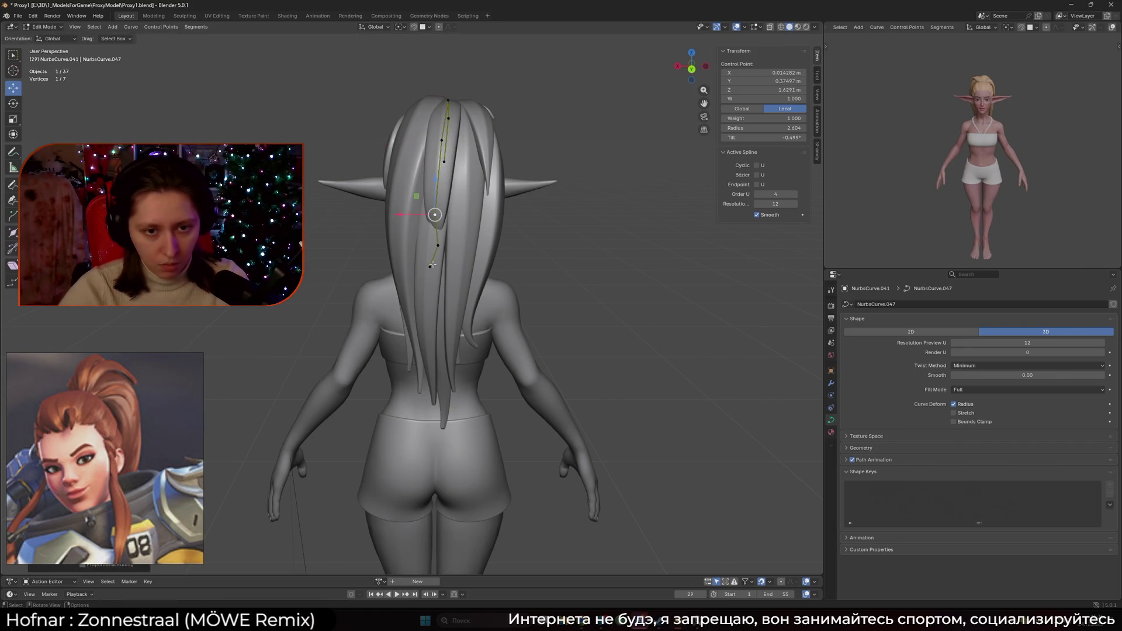
pyautogui.press('x')
pyautogui.click(429, 266)
pyautogui.moveTo(429, 267); pyautogui.dragTo(479, 251, button='middle')
# - Drop one strand point lower on the back and thin the point above it
pyautogui.click(492, 240)
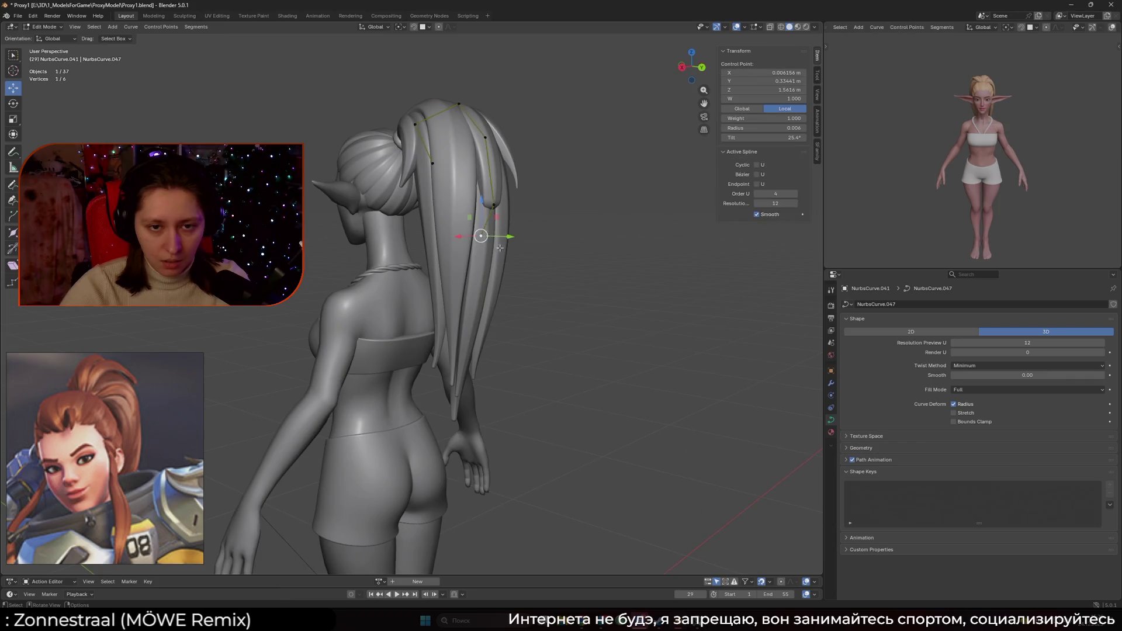
pyautogui.press('g')
pyautogui.click(533, 300)
pyautogui.click(512, 208)
pyautogui.hotkey('alt', 's')
pyautogui.click(522, 217)
# - Reposition a lower control point using the back and side views
pyautogui.press('ctrl+KP_1')
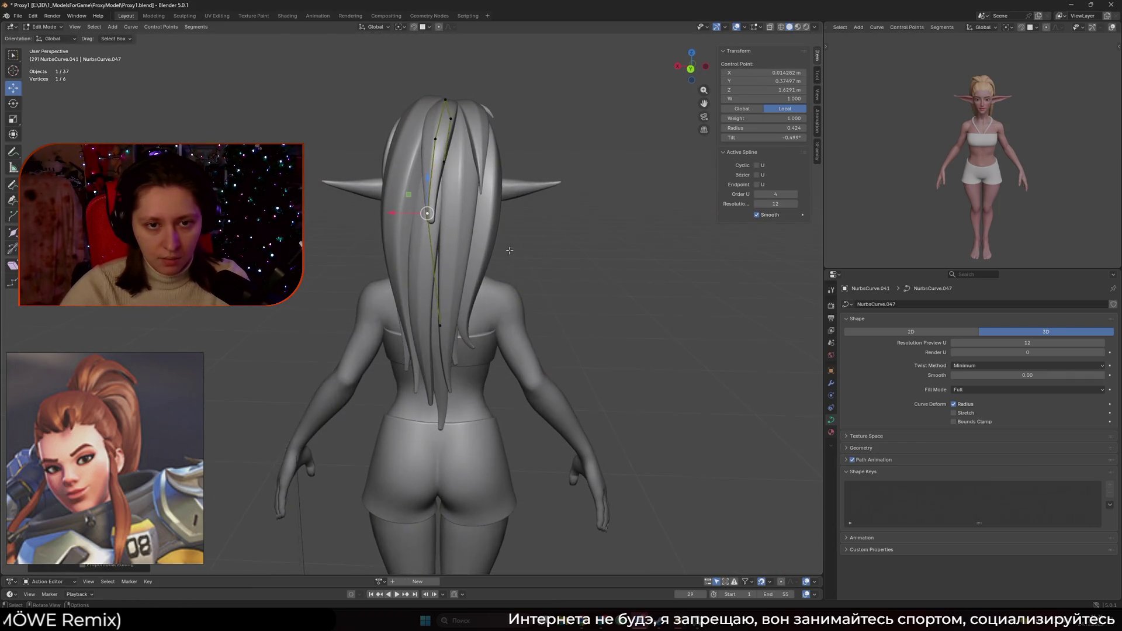
pyautogui.scroll(-5, 509, 250)
pyautogui.scroll(6, 509, 250)
pyautogui.click(441, 258)
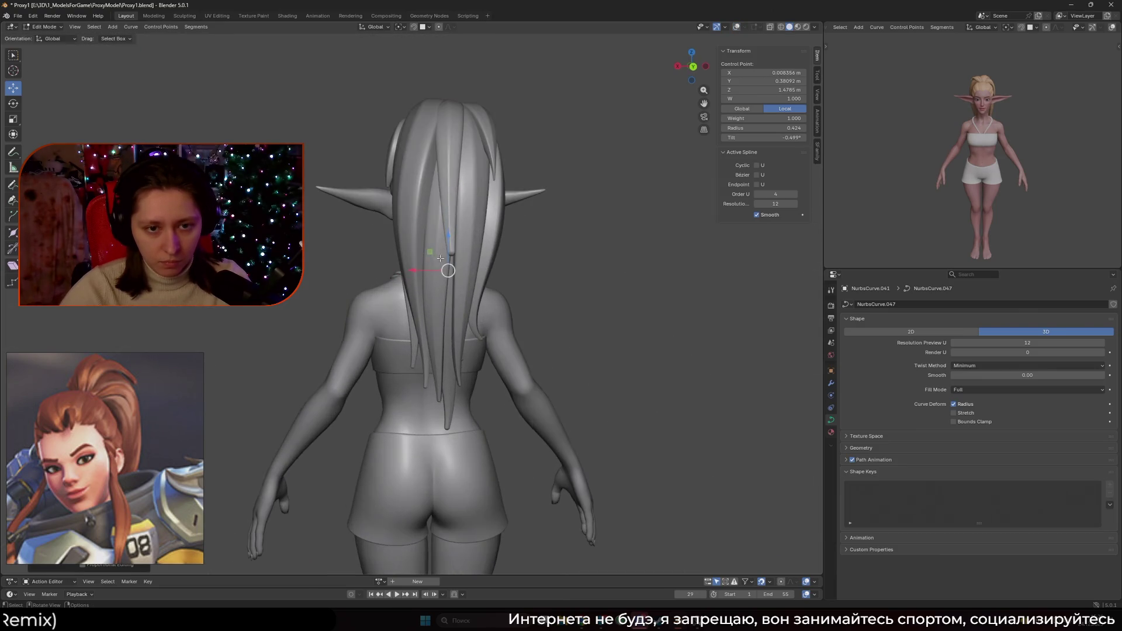
pyautogui.press('KP_3')
pyautogui.press('g')
pyautogui.click(509, 193)
pyautogui.press('ctrl+KP_1')
# - Nudge the strand's top point up and tilt the strand there to about 25.4°
pyautogui.keyDown('shift'); pyautogui.scroll(5, 477, 218); pyautogui.keyUp('shift')
pyautogui.click(468, 211)
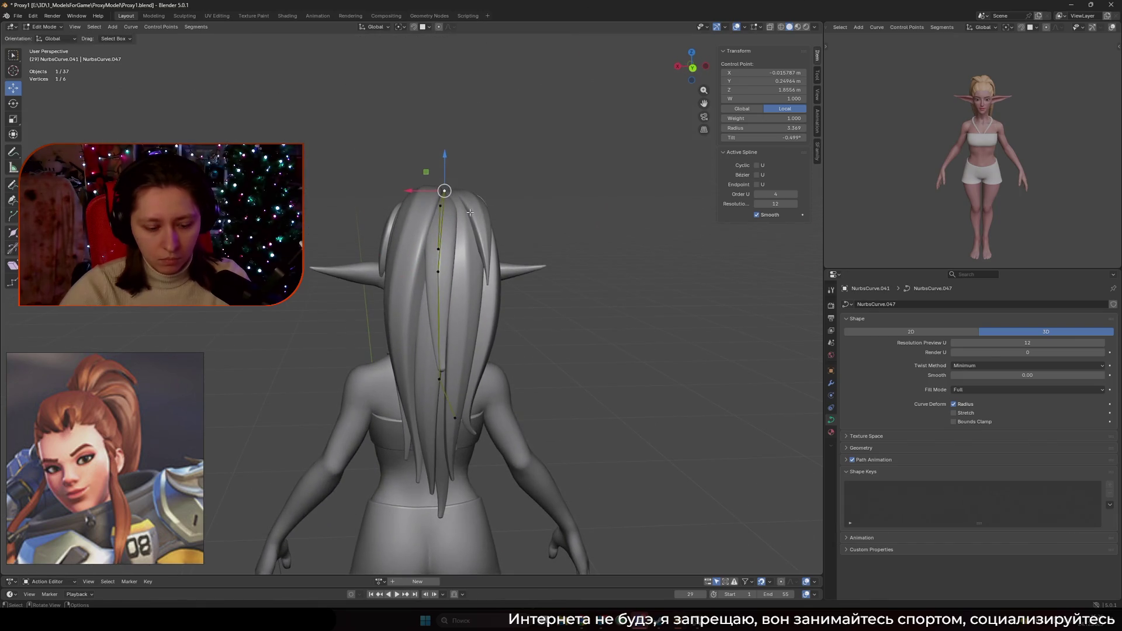
pyautogui.press('g')
pyautogui.click(477, 215)
pyautogui.hotkey('ctrl', 't')
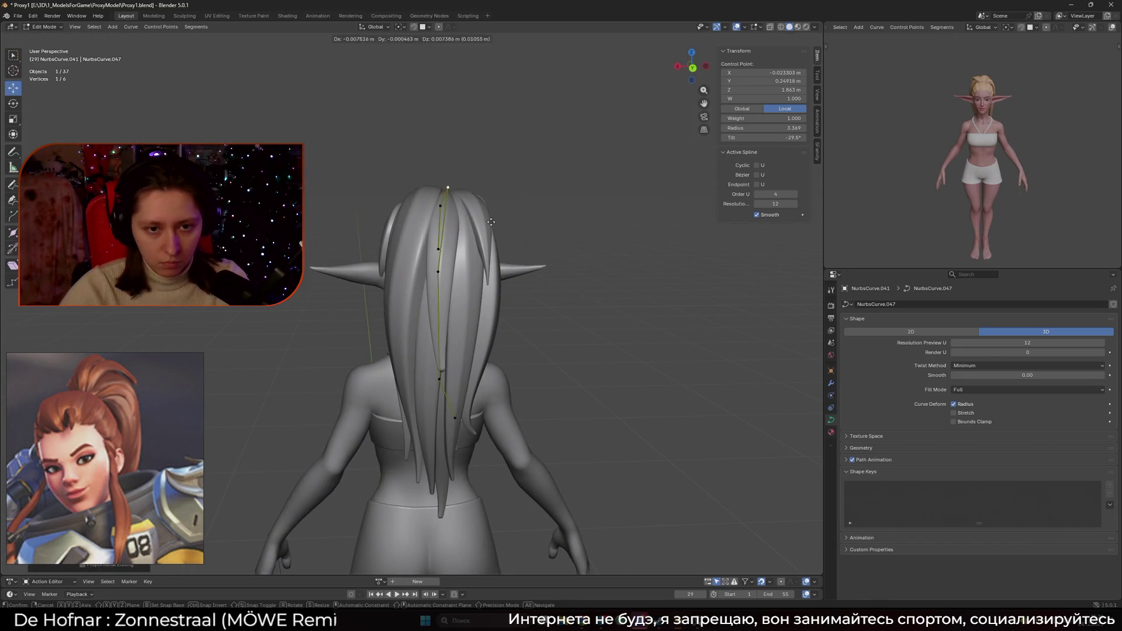
pyautogui.click(474, 288)
pyautogui.keyDown('shift'); pyautogui.scroll(-3, 474, 288); pyautogui.keyUp('shift')
# - Shift the two lowest points left and extrude a new tip point from the strand end
pyautogui.moveTo(444, 308); pyautogui.dragTo(512, 409)
pyautogui.press('g')
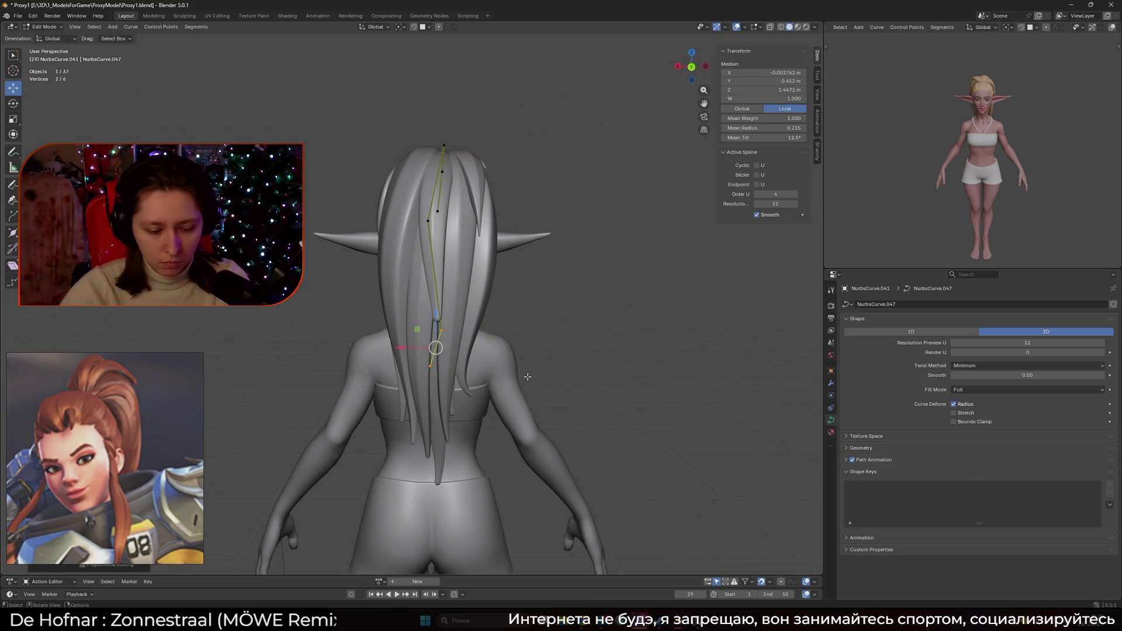
pyautogui.click(495, 376)
pyautogui.moveTo(444, 328); pyautogui.dragTo(426, 326, button='middle')
pyautogui.press('e')
pyautogui.click(470, 336)
# - Adjust the new tip's position and thicken the strand at its tip and a neighbouring point
pyautogui.scroll(-3, 497, 327)
pyautogui.scroll(2, 510, 325)
pyautogui.press('g')
pyautogui.click(507, 321)
pyautogui.moveTo(507, 321); pyautogui.dragTo(422, 318, button='middle')
pyautogui.scroll(4, 415, 325)
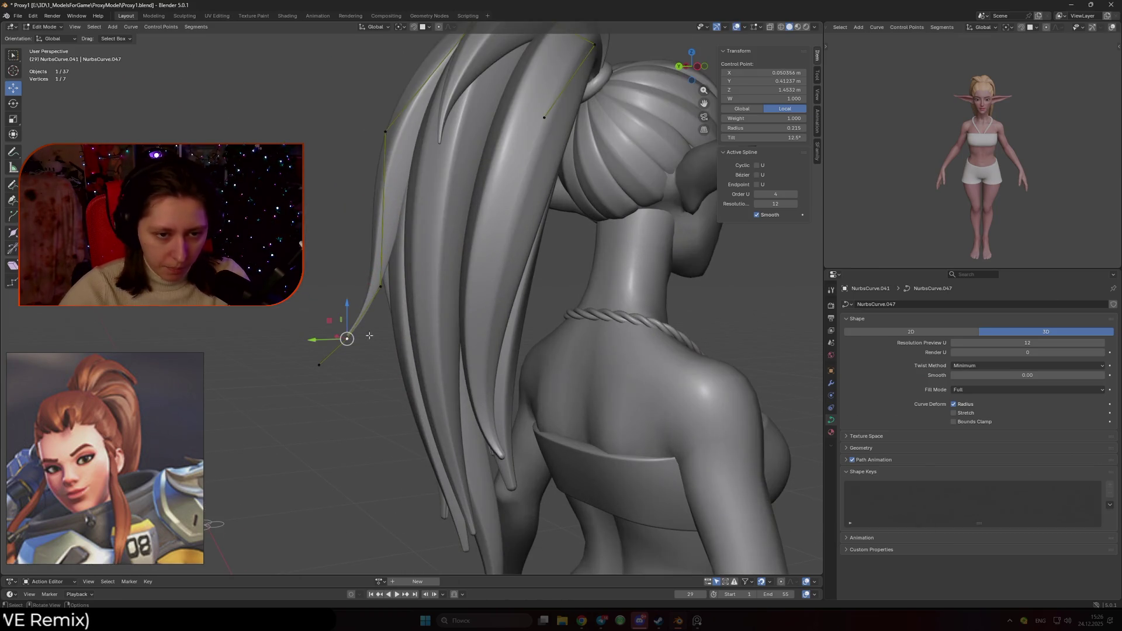
pyautogui.hotkey('alt', 's')
pyautogui.click(428, 357)
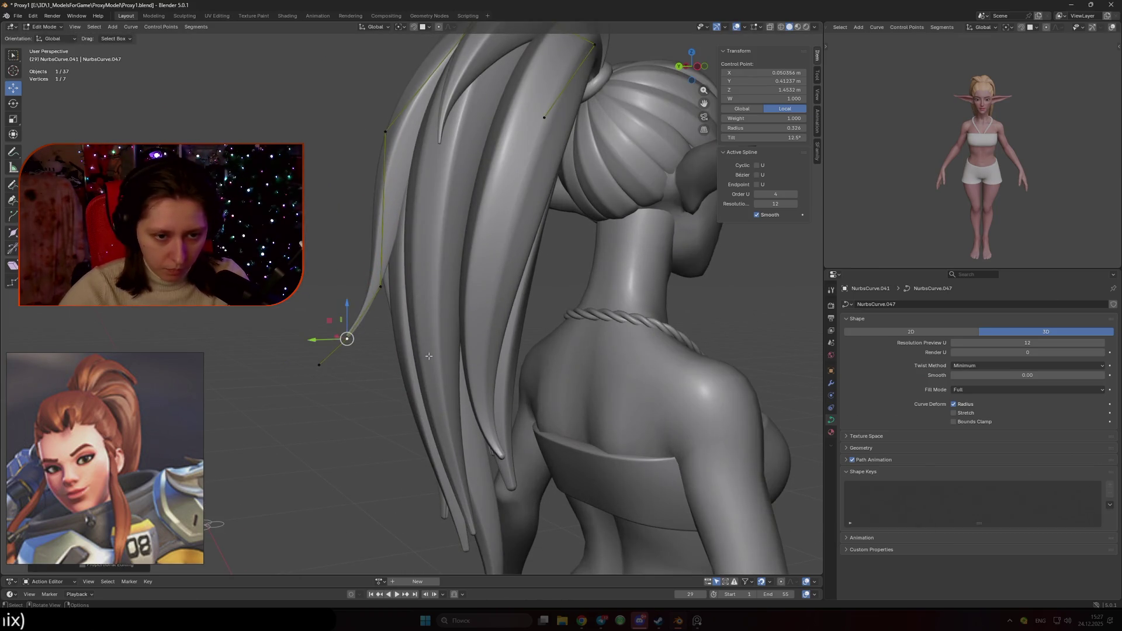
pyautogui.hotkey('alt', 's')
pyautogui.click(468, 298)
# - Move the two strand tip points to the left in a straight back view
pyautogui.moveTo(467, 298)
pyautogui.mouseDown(button='middle')
pyautogui.moveTo(444, 299)
pyautogui.moveTo(545, 296)
pyautogui.mouseUp(button='middle')
pyautogui.scroll(3, 526, 309)
pyautogui.moveTo(479, 286); pyautogui.dragTo(529, 351)
pyautogui.press('g')
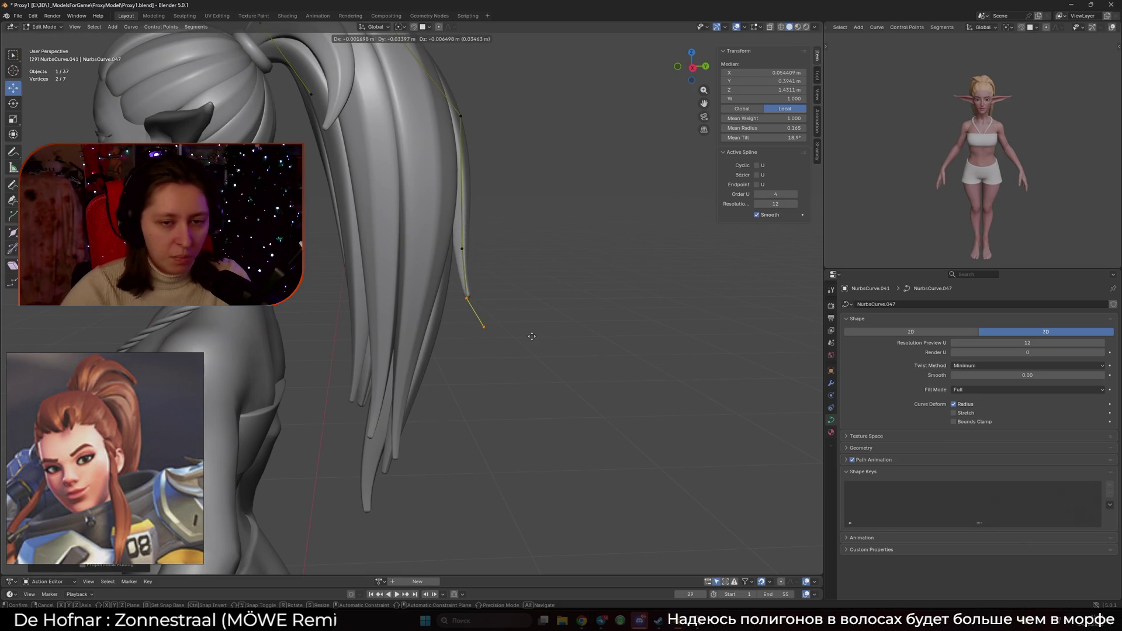
pyautogui.click(486, 287)
# - Fine-tune the positions of the control points near the strand tip
pyautogui.click(461, 248)
pyautogui.moveTo(514, 296); pyautogui.dragTo(463, 295, button='middle')
pyautogui.scroll(2, 463, 294)
pyautogui.click(438, 308)
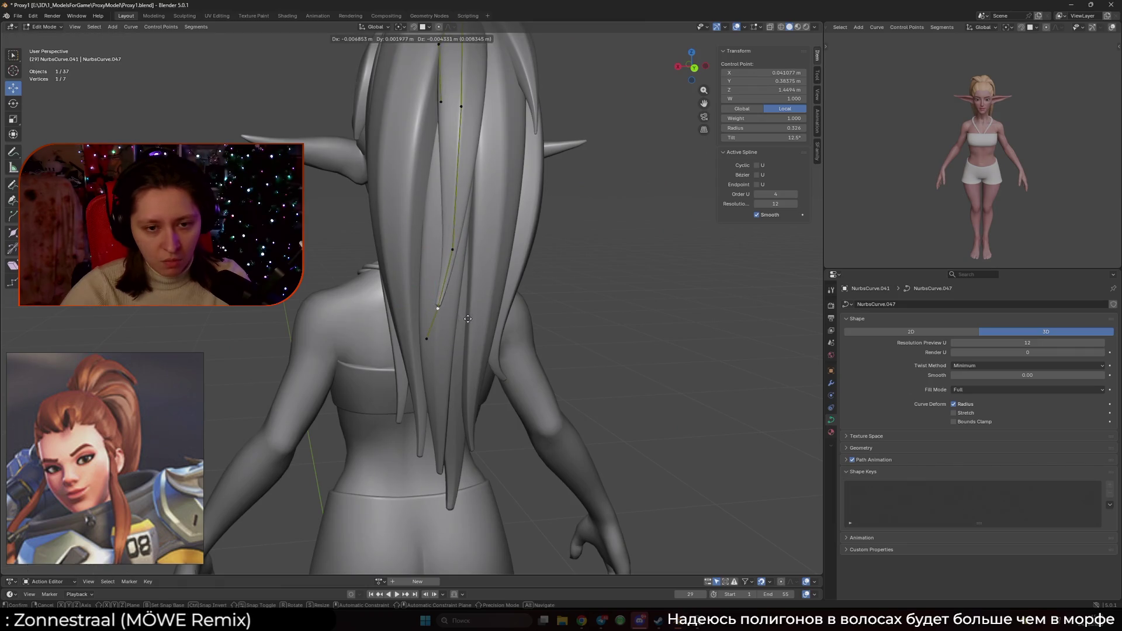
pyautogui.press('g')
pyautogui.click(536, 364)
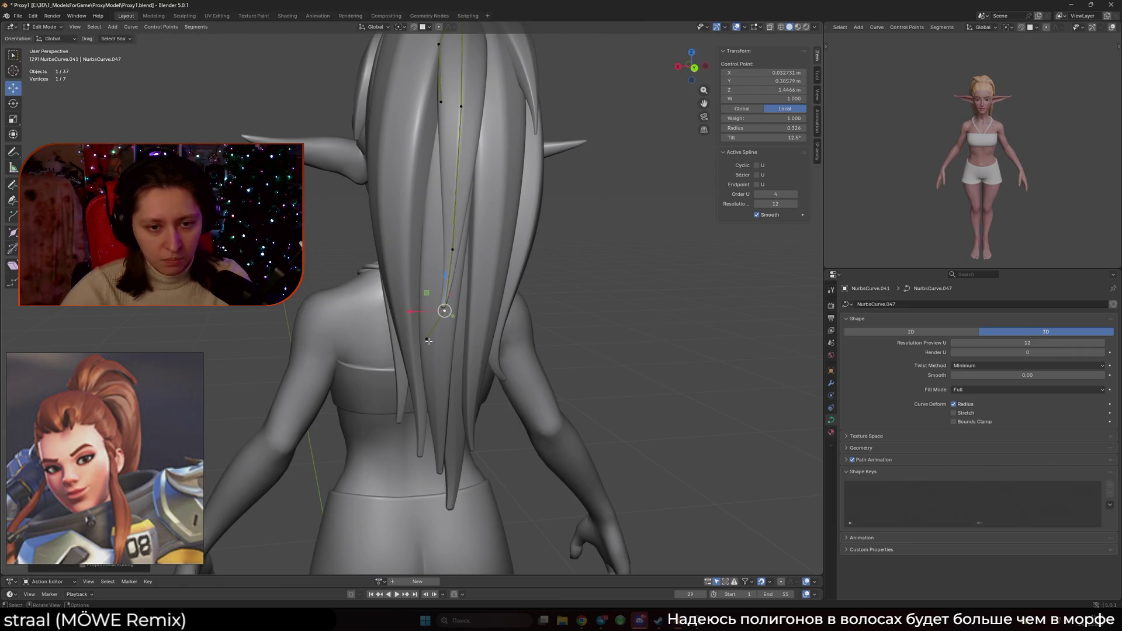
pyautogui.press('g')
pyautogui.click(484, 351)
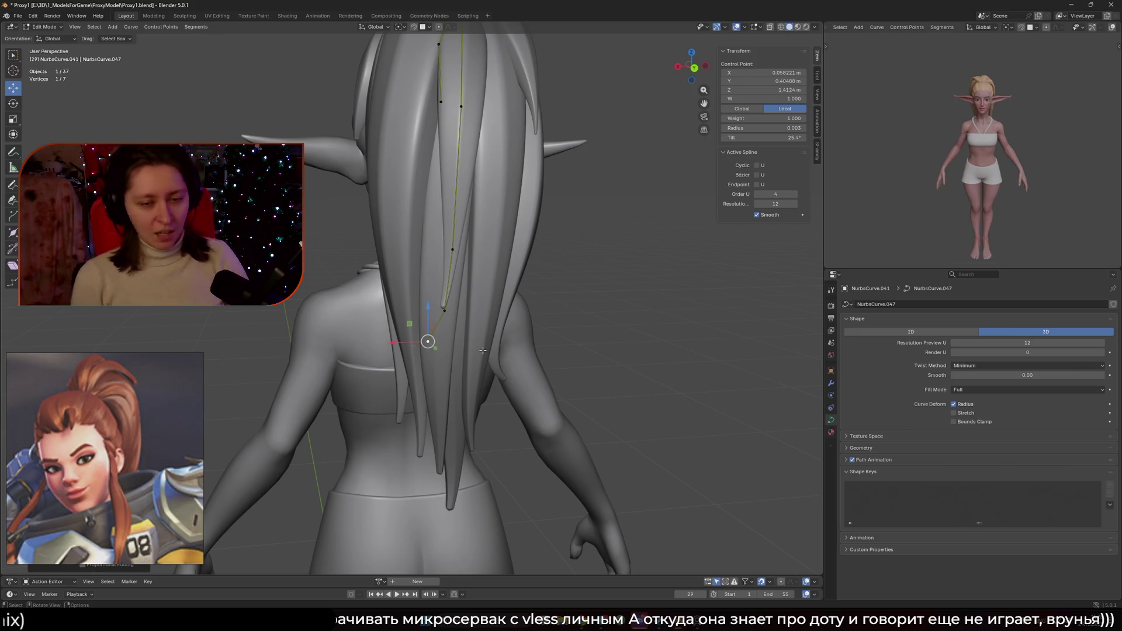
# - Zoom in on the tapered, 0.003-radius tip of the NurbsCurve.047 strand
pyautogui.scroll(2, 484, 350)
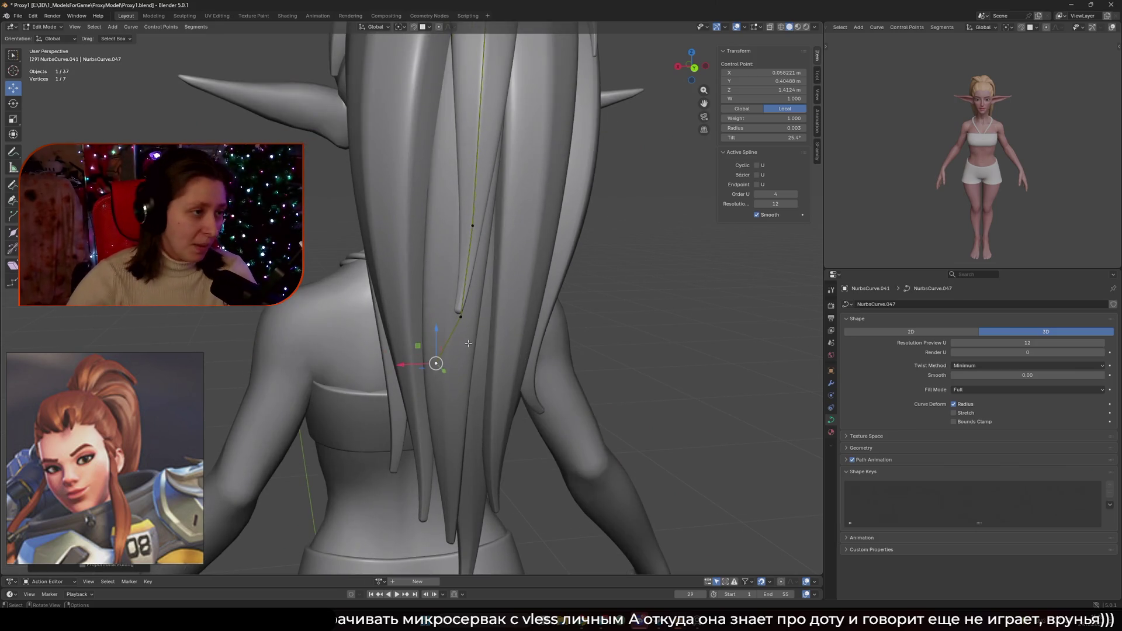
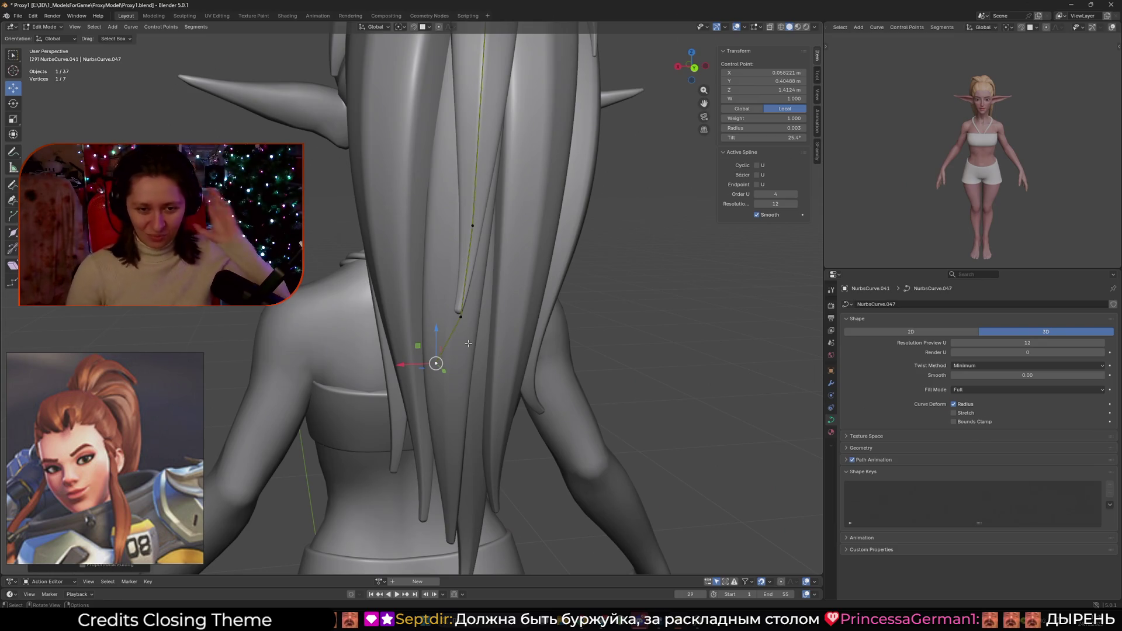
# - Move a control point on the back hair strand and adjust the strand's thickness there
pyautogui.moveTo(462, 316)
pyautogui.mouseDown(button='middle')
pyautogui.moveTo(500, 300)
pyautogui.moveTo(391, 296)
pyautogui.moveTo(463, 311)
pyautogui.mouseUp(button='middle')
pyautogui.moveTo(435, 255); pyautogui.dragTo(467, 275, button='middle')
pyautogui.click(485, 280)
pyautogui.press('g')
pyautogui.click(460, 296)
pyautogui.hotkey('alt', 's')
pyautogui.click(497, 288)
pyautogui.click(419, 320)
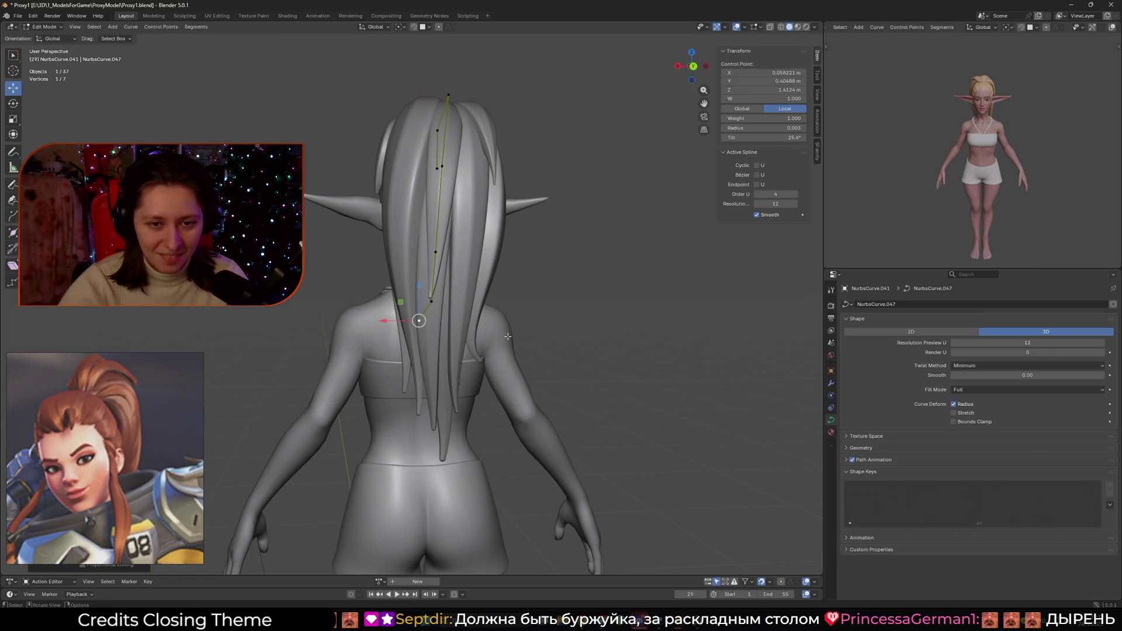
pyautogui.scroll(-3, 507, 337)
pyautogui.moveTo(507, 336); pyautogui.dragTo(584, 348, button='middle')
pyautogui.scroll(5, 406, 235)
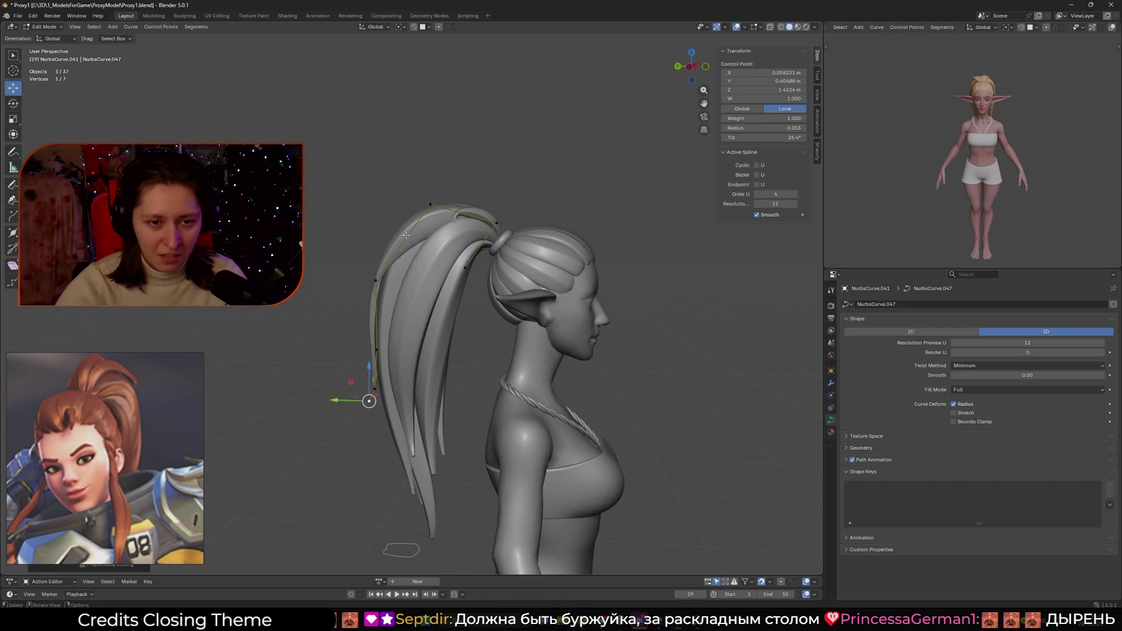
# - Hide the NurbsCurve.040 hair strand in Object Mode
pyautogui.press('Tab')
pyautogui.scroll(-2, 416, 275)
pyautogui.moveTo(417, 276)
pyautogui.mouseDown(button='middle')
pyautogui.moveTo(437, 305)
pyautogui.moveTo(471, 321)
pyautogui.moveTo(544, 318)
pyautogui.moveTo(459, 350)
pyautogui.mouseUp(button='middle')
pyautogui.click(437, 304)
pyautogui.press('h')
# - Move the strand's lower control point down and to the left, then nudge it slightly right
pyautogui.press('Tab')
pyautogui.click(441, 347)
pyautogui.click(472, 385)
pyautogui.press('g')
pyautogui.click(515, 410)
pyautogui.moveTo(515, 411); pyautogui.dragTo(509, 389, button='middle')
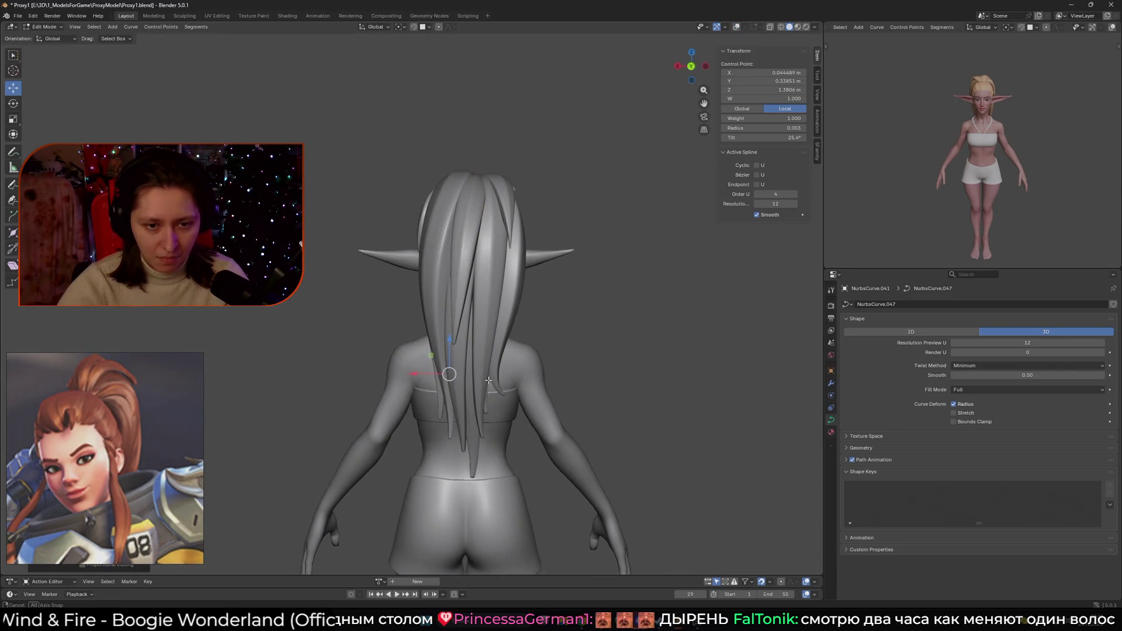
pyautogui.moveTo(449, 374); pyautogui.dragTo(465, 378)
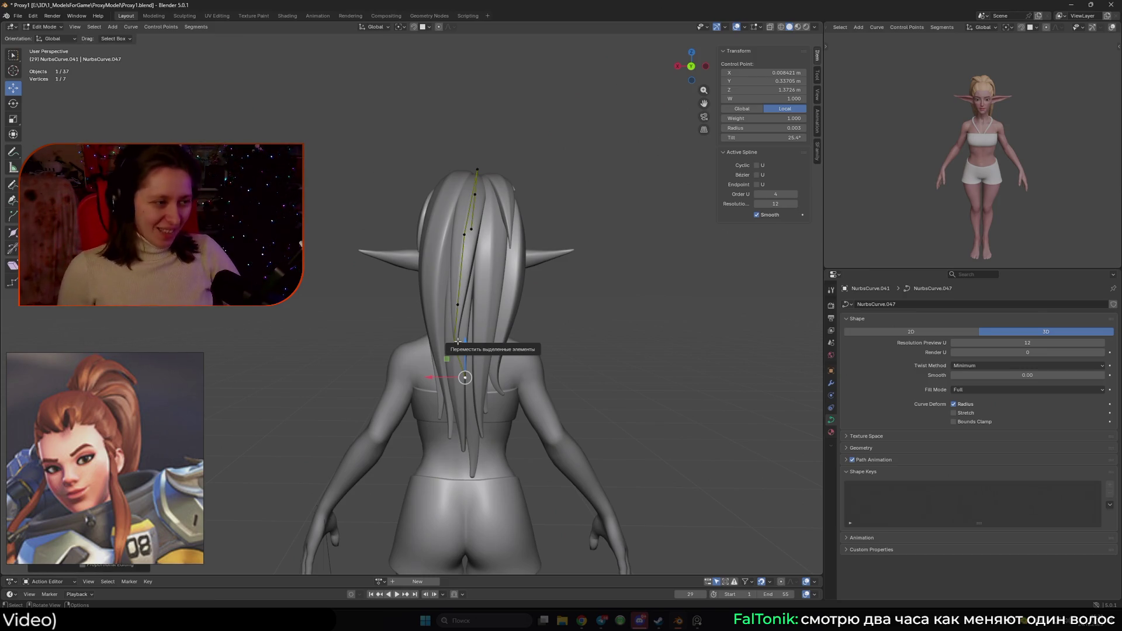
pyautogui.moveTo(463, 328)
pyautogui.mouseDown(button='middle')
pyautogui.moveTo(460, 303)
pyautogui.moveTo(467, 333)
pyautogui.moveTo(498, 364)
pyautogui.moveTo(468, 350)
pyautogui.moveTo(517, 381)
pyautogui.mouseUp(button='middle')
# - Reposition control points down the back strand, shifting one point further right
pyautogui.click(460, 303)
pyautogui.click(453, 341)
pyautogui.press('g')
pyautogui.click(517, 381)
pyautogui.click(523, 330)
pyautogui.press('g')
pyautogui.click(527, 327)
pyautogui.moveTo(527, 327)
pyautogui.mouseDown(button='middle')
pyautogui.moveTo(546, 313)
pyautogui.moveTo(584, 315)
pyautogui.moveTo(488, 296)
pyautogui.moveTo(487, 350)
pyautogui.moveTo(556, 395)
pyautogui.moveTo(433, 367)
pyautogui.mouseUp(button='middle')
pyautogui.click(584, 314)
pyautogui.click(486, 372)
pyautogui.press('g')
pyautogui.click(552, 369)
# - Subdivide between two lower control points to add an extra point to the strand
pyautogui.click(461, 338)
pyautogui.moveTo(462, 338); pyautogui.dragTo(512, 391, button='middle')
pyautogui.keyDown('shift'); pyautogui.click(509, 391); pyautogui.keyUp('shift')
pyautogui.rightClick(467, 341)
pyautogui.click(468, 339)
pyautogui.moveTo(467, 340); pyautogui.dragTo(520, 397, button='middle')
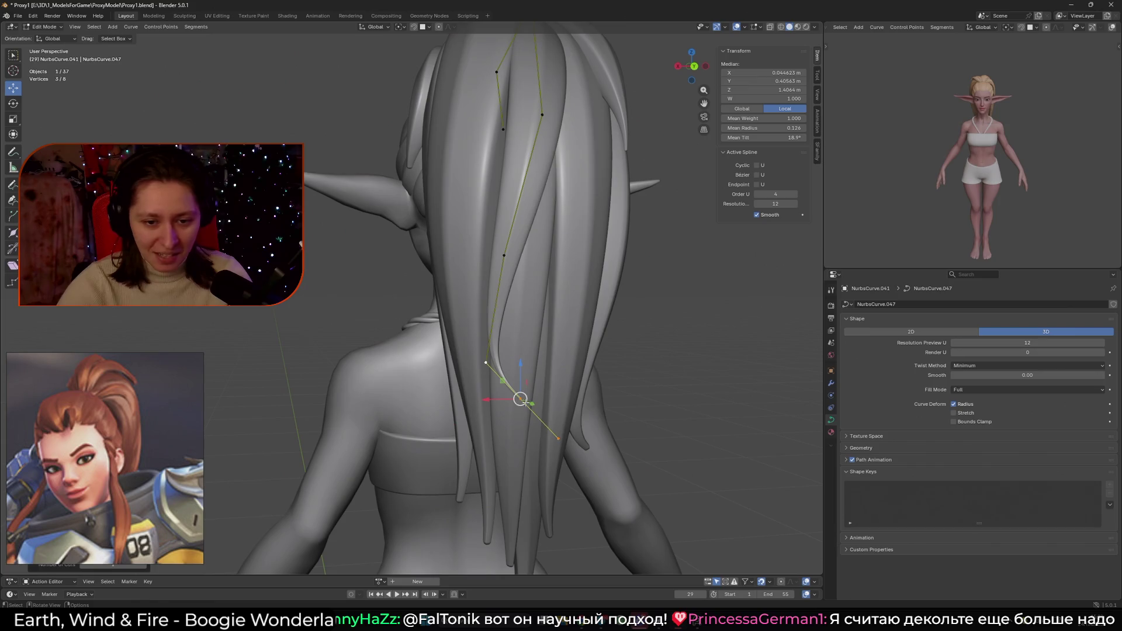
pyautogui.click(520, 399)
# - Box-select the strand's tip points and swing them outward
pyautogui.click(577, 442)
pyautogui.click(558, 439)
pyautogui.moveTo(615, 460); pyautogui.dragTo(467, 338)
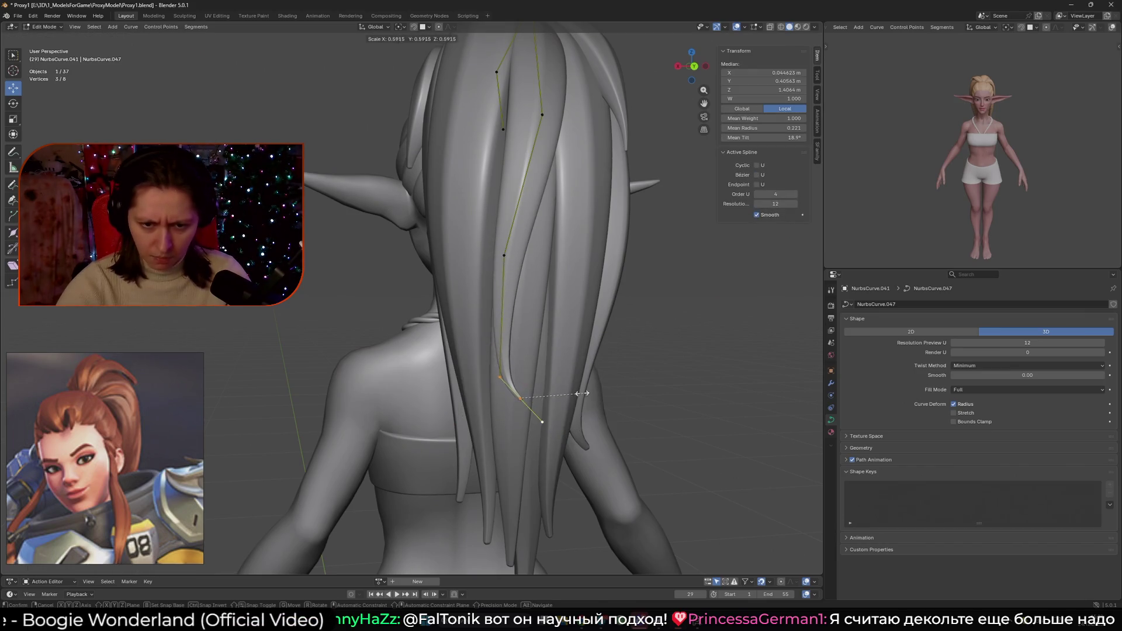
pyautogui.scroll(-3, 526, 379)
pyautogui.moveTo(525, 380)
pyautogui.mouseDown(button='middle')
pyautogui.moveTo(567, 407)
pyautogui.moveTo(611, 359)
pyautogui.mouseUp(button='middle')
pyautogui.press('t')
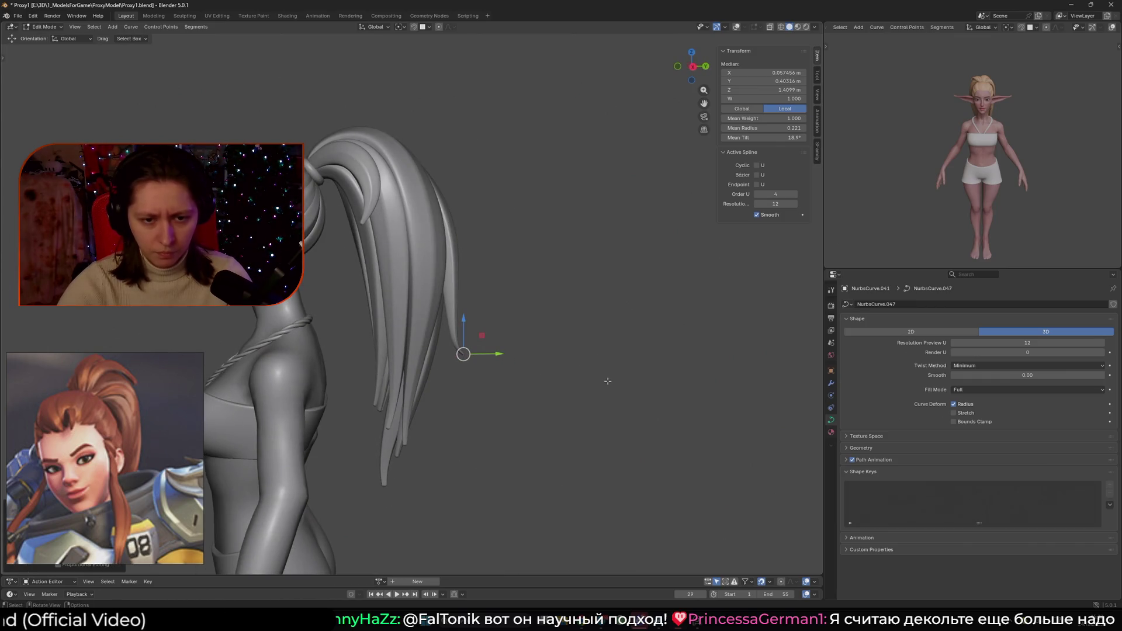
pyautogui.press('g')
pyautogui.click(579, 408)
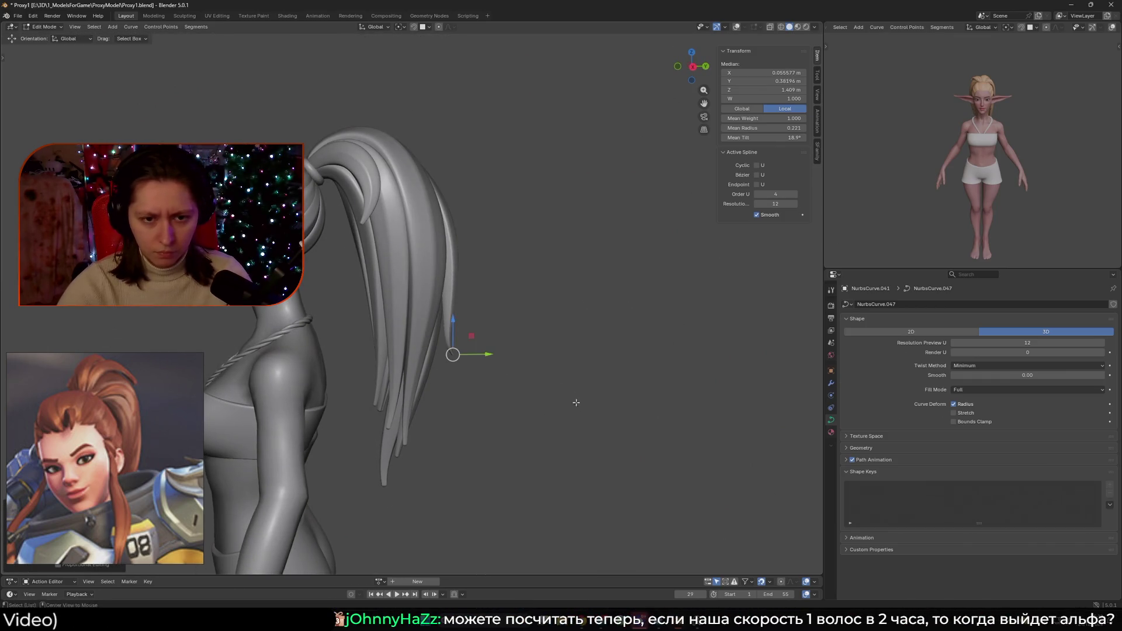
# - Hide the viewport overlays and raise the strand's top control point to the crown
pyautogui.click(460, 280)
pyautogui.hotkey('shift', 'alt', 'z')
pyautogui.moveTo(511, 320); pyautogui.dragTo(529, 316, button='middle')
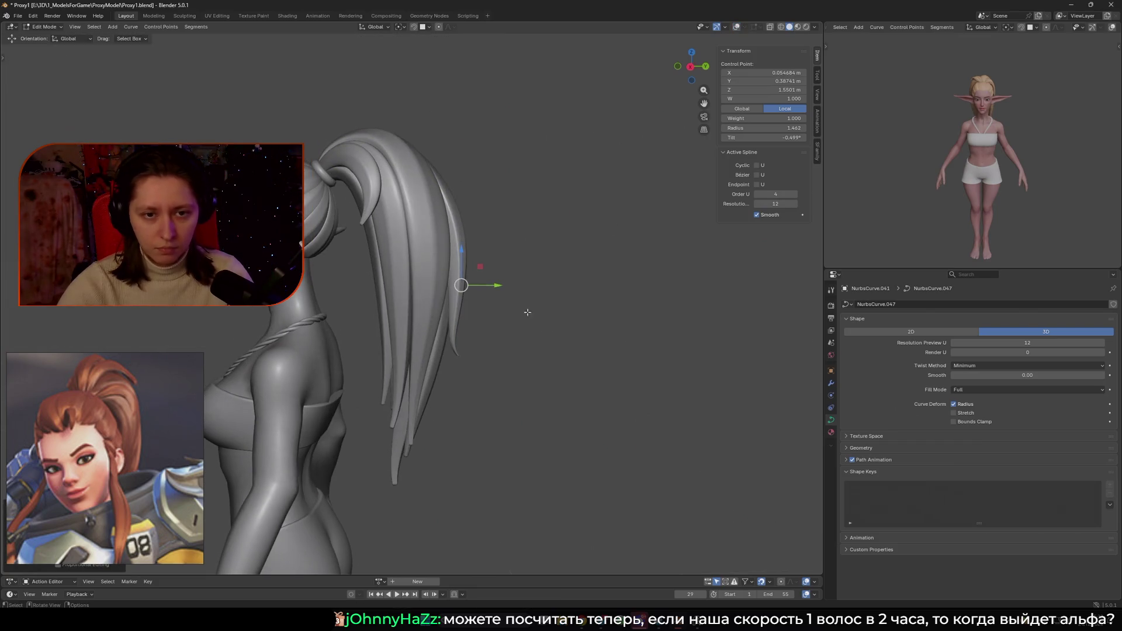
pyautogui.moveTo(457, 199)
pyautogui.mouseDown(button='middle')
pyautogui.moveTo(456, 208)
pyautogui.moveTo(457, 183)
pyautogui.moveTo(453, 193)
pyautogui.mouseUp(button='middle')
pyautogui.click(456, 202)
pyautogui.click(462, 192)
pyautogui.press('g')
pyautogui.click(507, 189)
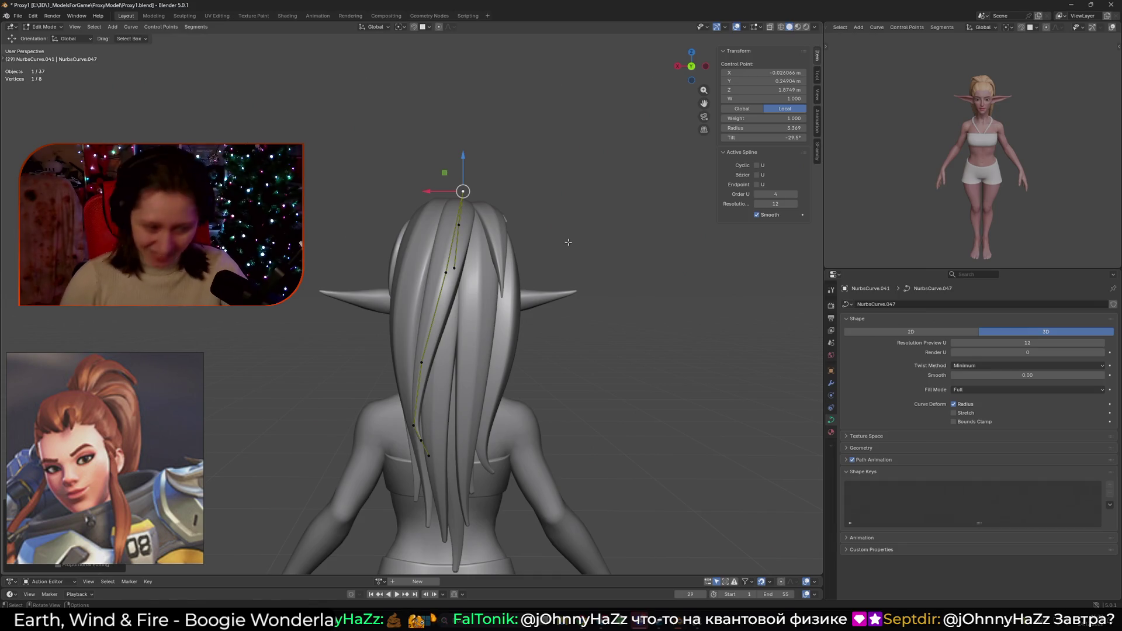
# - Delete the selected hair curve and switch the viewport to Material Preview shading
pyautogui.press('Tab')
pyautogui.scroll(-3, 557, 274)
pyautogui.press('Delete')
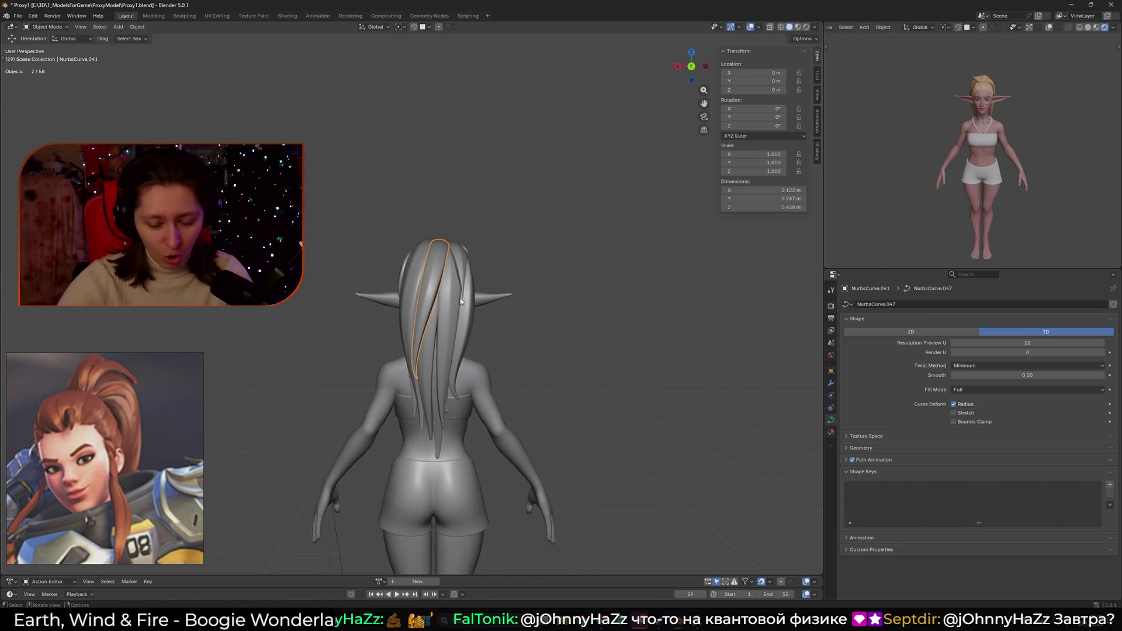
pyautogui.click(807, 27)
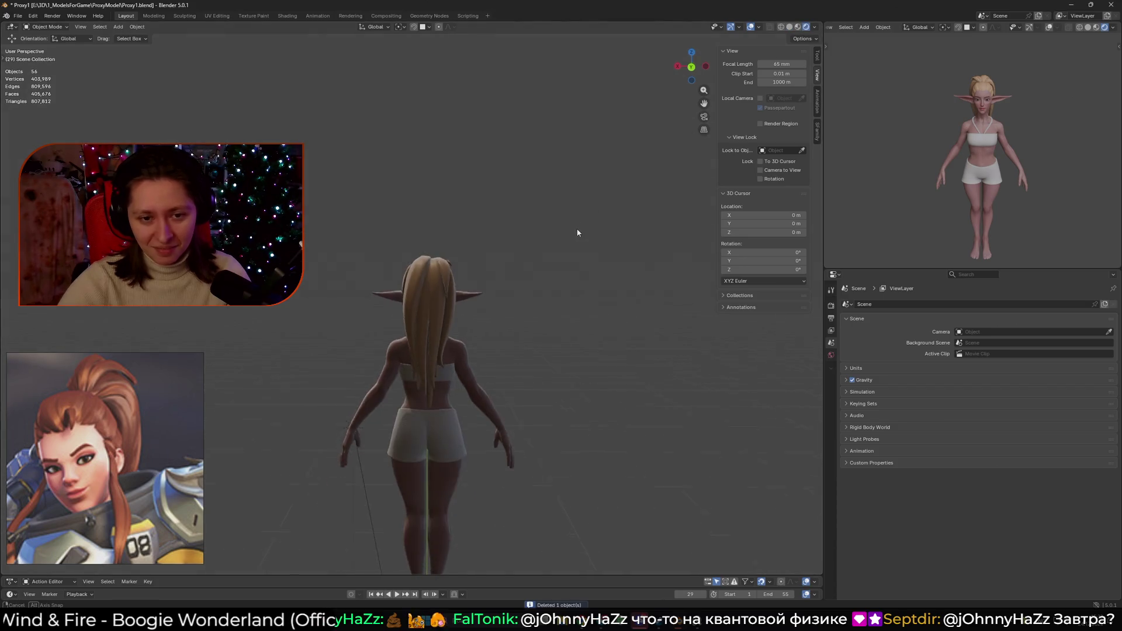
pyautogui.hotkey('ctrl', 'z')
pyautogui.click(660, 135)
pyautogui.moveTo(655, 137)
pyautogui.mouseDown(button='middle')
pyautogui.moveTo(553, 202)
pyautogui.moveTo(533, 232)
pyautogui.moveTo(571, 243)
pyautogui.moveTo(399, 277)
pyautogui.moveTo(416, 258)
pyautogui.moveTo(501, 253)
pyautogui.mouseUp(button='middle')
# - Move a control point of the NurbsCurve.038 ponytail strand near the hair tie
pyautogui.click(414, 260)
pyautogui.scroll(5, 414, 260)
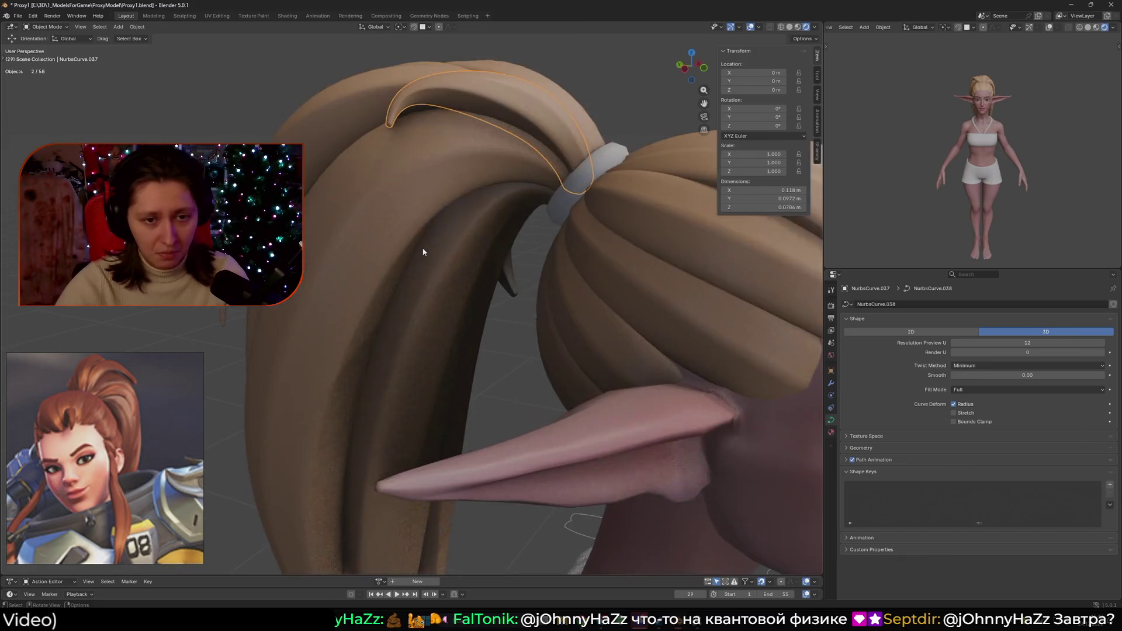
pyautogui.press('Tab')
pyautogui.click(447, 202)
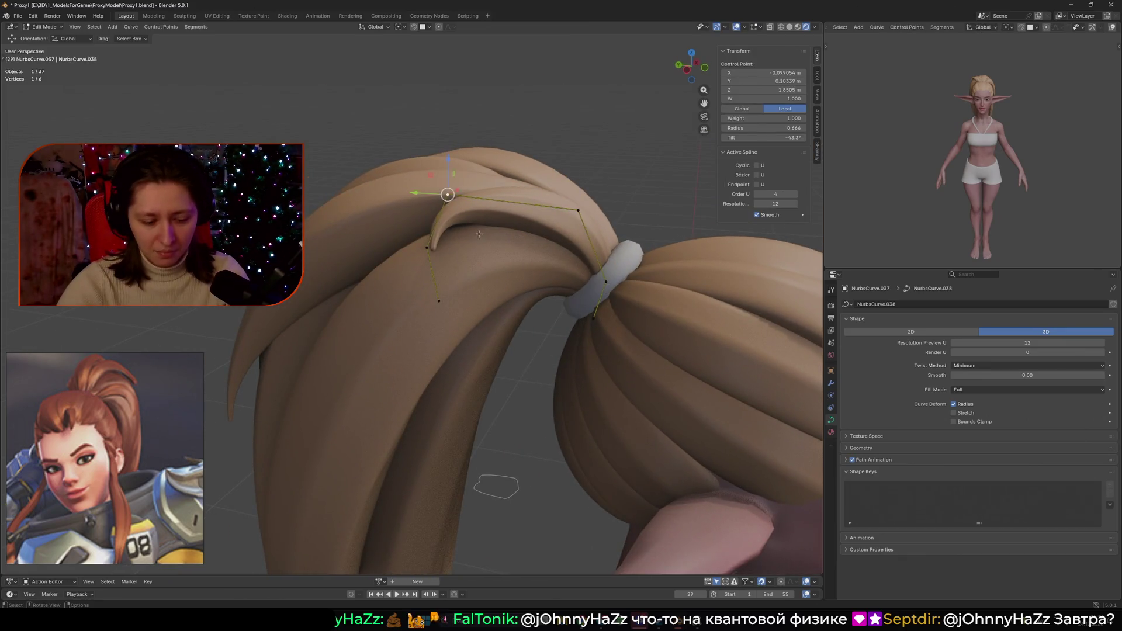
pyautogui.hotkey('ctrl', 'z')
pyautogui.hotkey('ctrl', 'z')
pyautogui.hotkey('ctrl', 'z')
pyautogui.hotkey('ctrl', 'z')
pyautogui.scroll(-5, 482, 313)
pyautogui.moveTo(482, 313)
pyautogui.mouseDown(button='middle')
pyautogui.moveTo(469, 292)
pyautogui.moveTo(561, 263)
pyautogui.moveTo(611, 255)
pyautogui.moveTo(608, 263)
pyautogui.mouseUp(button='middle')
pyautogui.press('g')
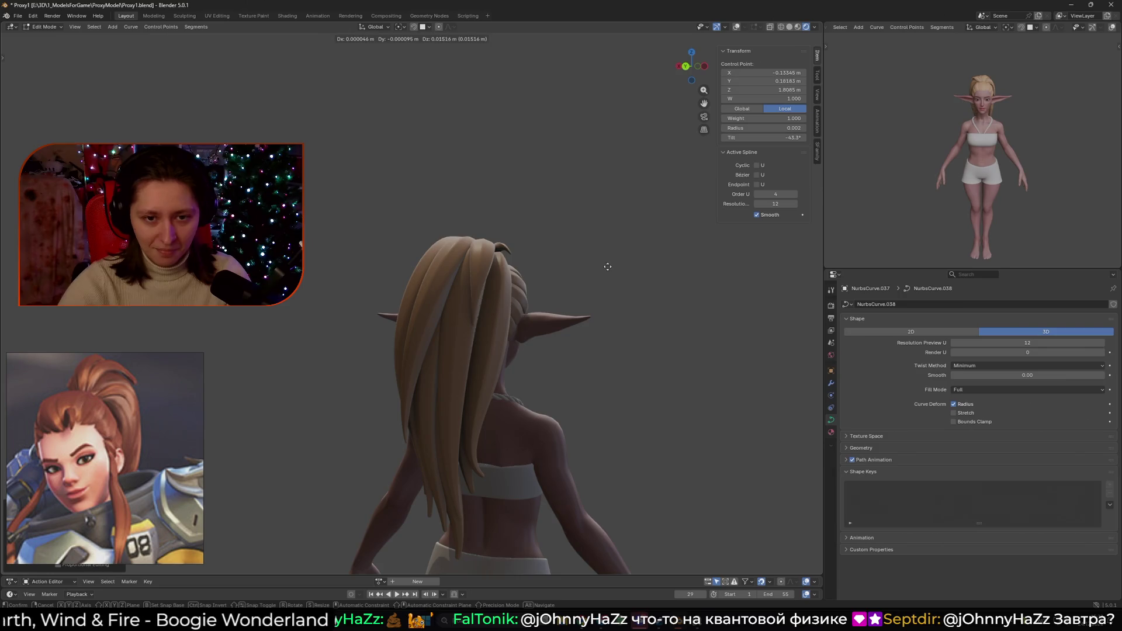
pyautogui.keyDown('alt'); pyautogui.moveTo(514, 243); pyautogui.dragTo(380, 243, button='middle'); pyautogui.keyUp('alt')
pyautogui.click(480, 257)
# - Extend the point selection along the strand and save the file
pyautogui.press('ctrl+KP_Add')
pyautogui.moveTo(480, 257)
pyautogui.mouseDown(button='middle')
pyautogui.moveTo(472, 245)
pyautogui.moveTo(600, 289)
pyautogui.moveTo(567, 300)
pyautogui.moveTo(508, 282)
pyautogui.moveTo(487, 328)
pyautogui.moveTo(467, 298)
pyautogui.moveTo(423, 276)
pyautogui.moveTo(475, 271)
pyautogui.mouseUp(button='middle')
pyautogui.press('t')
pyautogui.press('t')
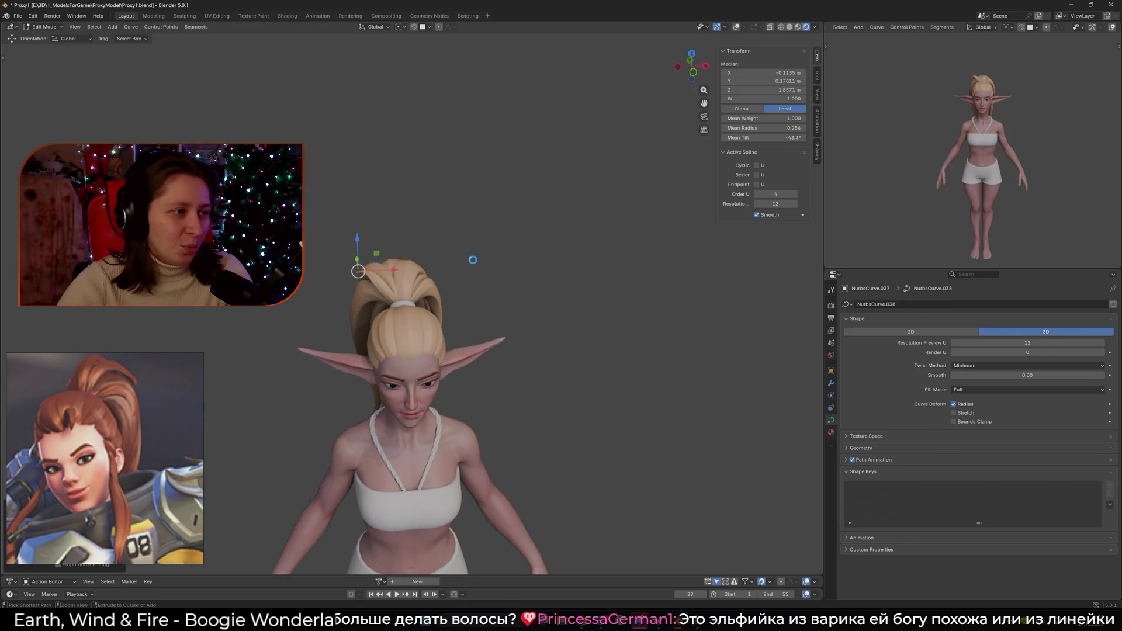
pyautogui.hotkey('ctrl', 's')
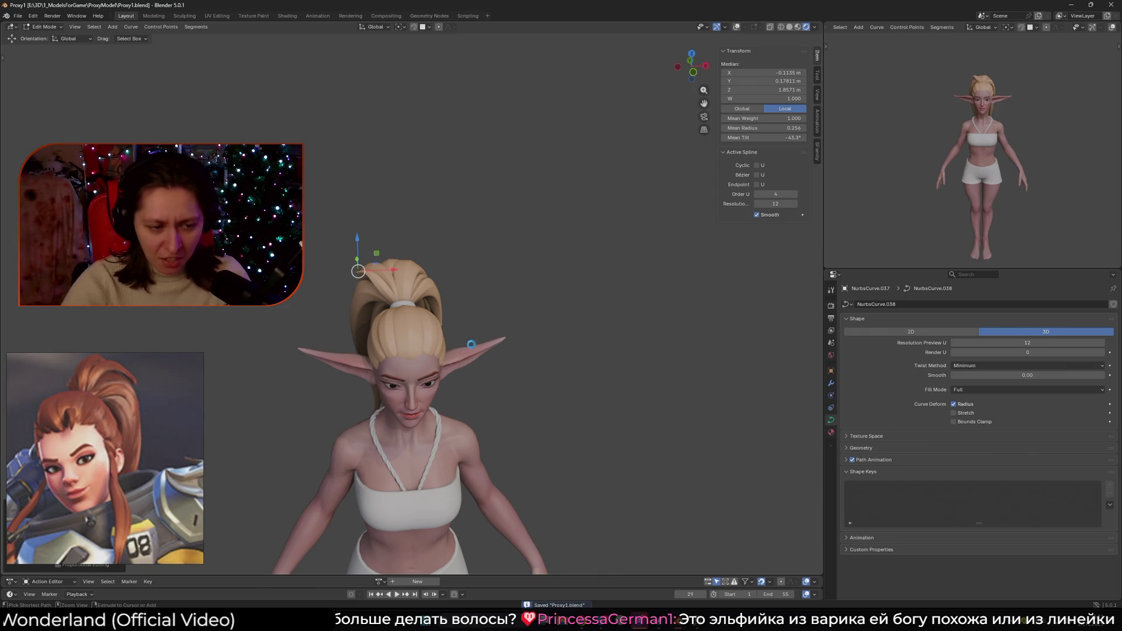
# - Delete the NurbsCurve.038 ponytail strand
pyautogui.press('Tab')
pyautogui.moveTo(520, 329)
pyautogui.mouseDown(button='middle')
pyautogui.moveTo(616, 335)
pyautogui.moveTo(562, 331)
pyautogui.moveTo(402, 274)
pyautogui.moveTo(420, 328)
pyautogui.moveTo(466, 258)
pyautogui.moveTo(533, 255)
pyautogui.moveTo(482, 279)
pyautogui.moveTo(565, 283)
pyautogui.moveTo(413, 275)
pyautogui.mouseUp(button='middle')
pyautogui.scroll(3, 562, 331)
pyautogui.press('Tab')
# - Box-select the NurbsCurve.044 point by the hair tie and set its radius to 0.889
pyautogui.press('Tab')
pyautogui.scroll(4, 437, 280)
pyautogui.press('Delete')
pyautogui.scroll(3, 413, 276)
pyautogui.click(410, 272)
pyautogui.press('Tab')
pyautogui.scroll(3, 410, 272)
pyautogui.press('b')
pyautogui.moveTo(434, 310); pyautogui.dragTo(452, 321)
pyautogui.hotkey('alt', 's')
pyautogui.click(723, 352)
pyautogui.hotkey('alt', 's')
pyautogui.click(597, 303)
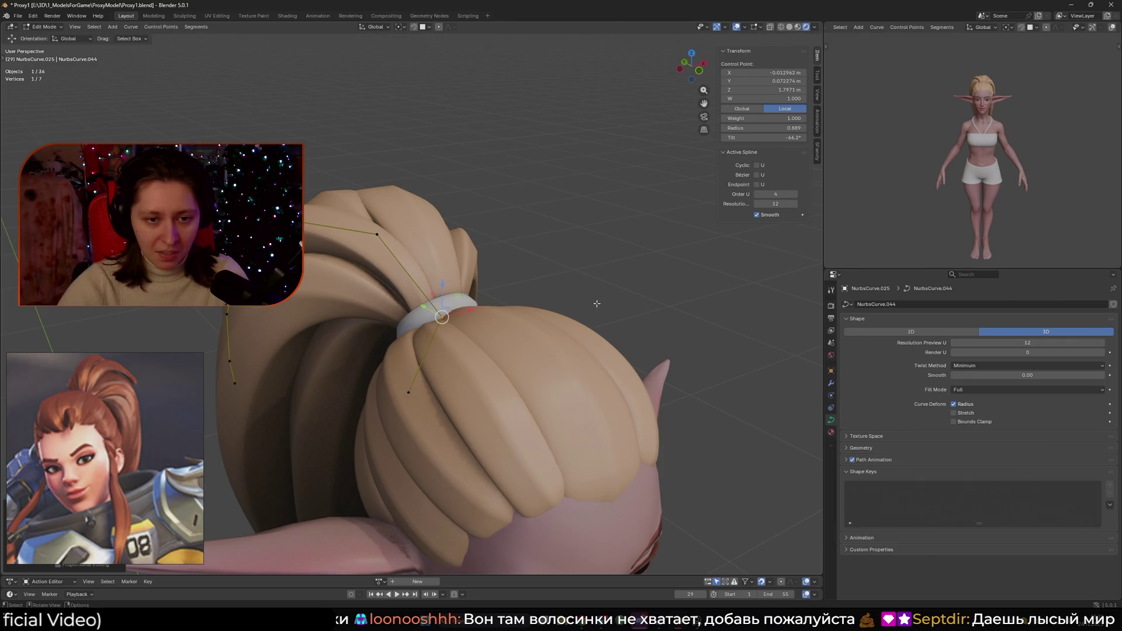
# - Orbit and zoom out to review the hair from the front and the full body
pyautogui.moveTo(596, 304); pyautogui.dragTo(579, 274, button='middle')
pyautogui.press('Tab')
pyautogui.scroll(-3, 578, 275)
pyautogui.moveTo(571, 230); pyautogui.dragTo(506, 238, button='middle')
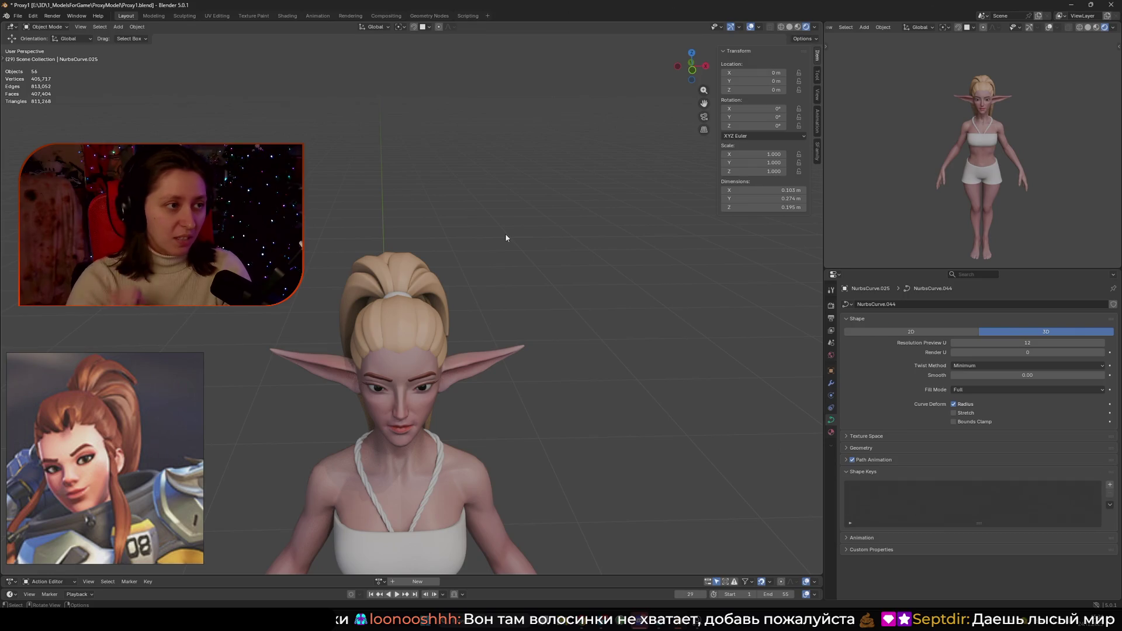
pyautogui.scroll(-3, 545, 424)
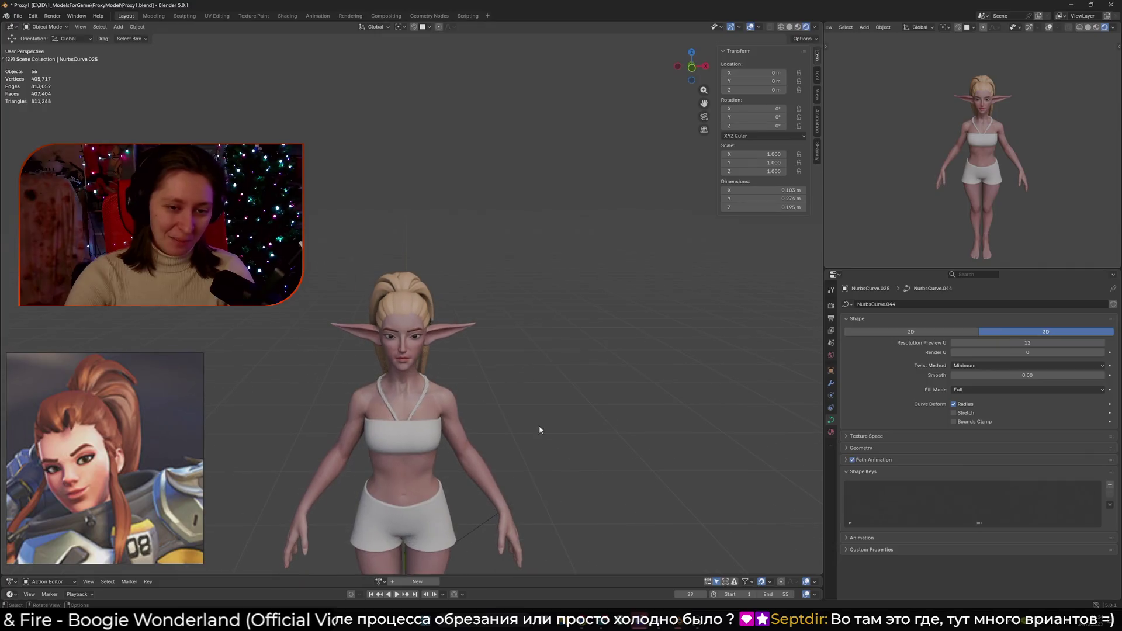
pyautogui.keyDown('shift'); pyautogui.moveTo(404, 420); pyautogui.dragTo(409, 321, button='middle'); pyautogui.keyUp('shift')
pyautogui.scroll(1, 546, 354)
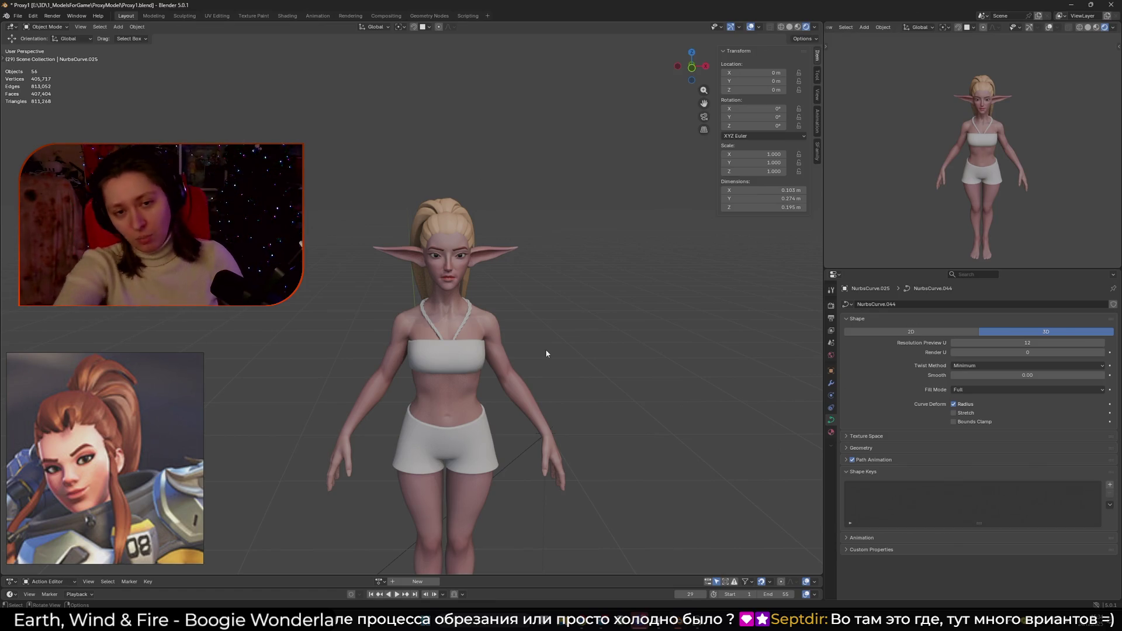
pyautogui.scroll(4, 546, 353)
pyautogui.moveTo(563, 327)
pyautogui.mouseDown(button='middle')
pyautogui.moveTo(529, 327)
pyautogui.moveTo(538, 325)
pyautogui.mouseUp(button='middle')
pyautogui.hotkey('ctrl', 'z')
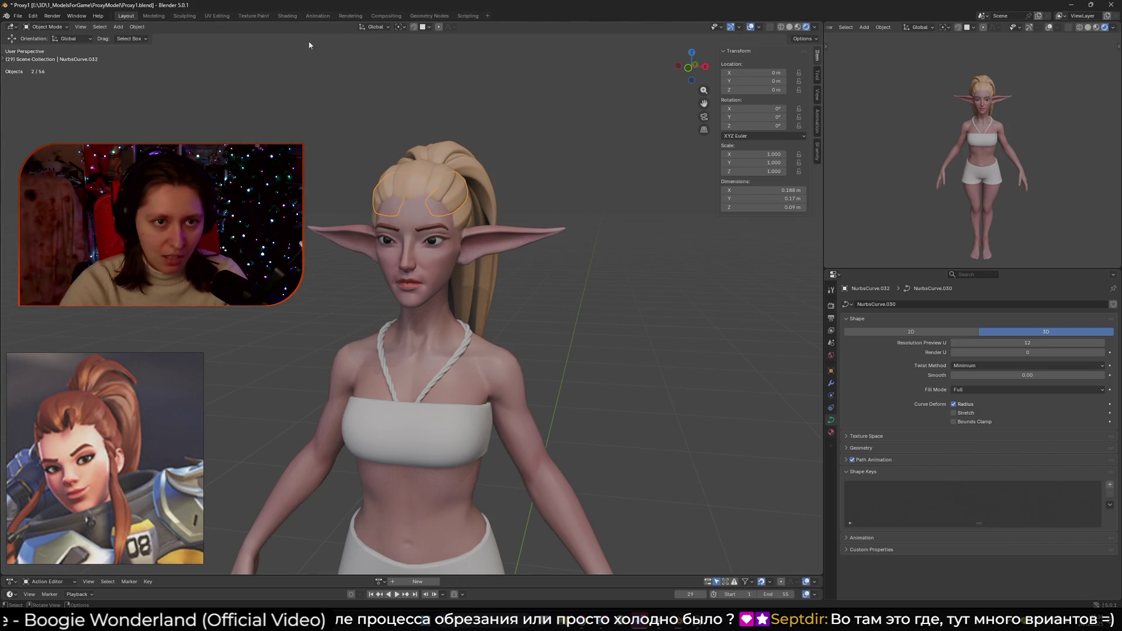
# - In the Shading workspace, set solid viewport colouring to Texture
pyautogui.click(292, 16)
pyautogui.scroll(5, 532, 41)
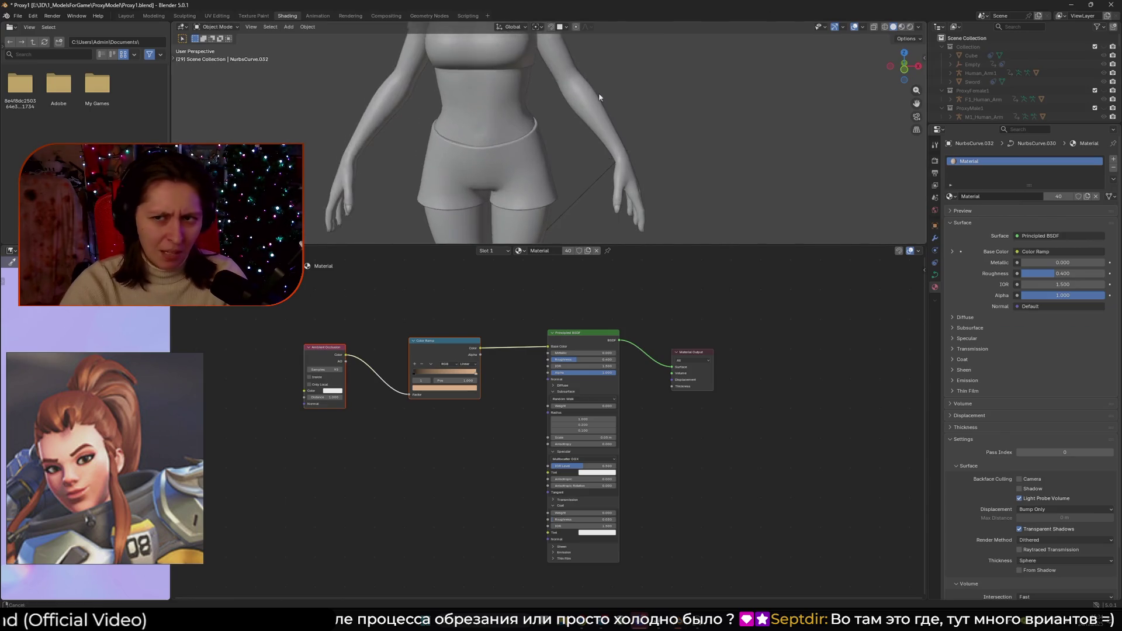
pyautogui.click(910, 27)
pyautogui.click(893, 27)
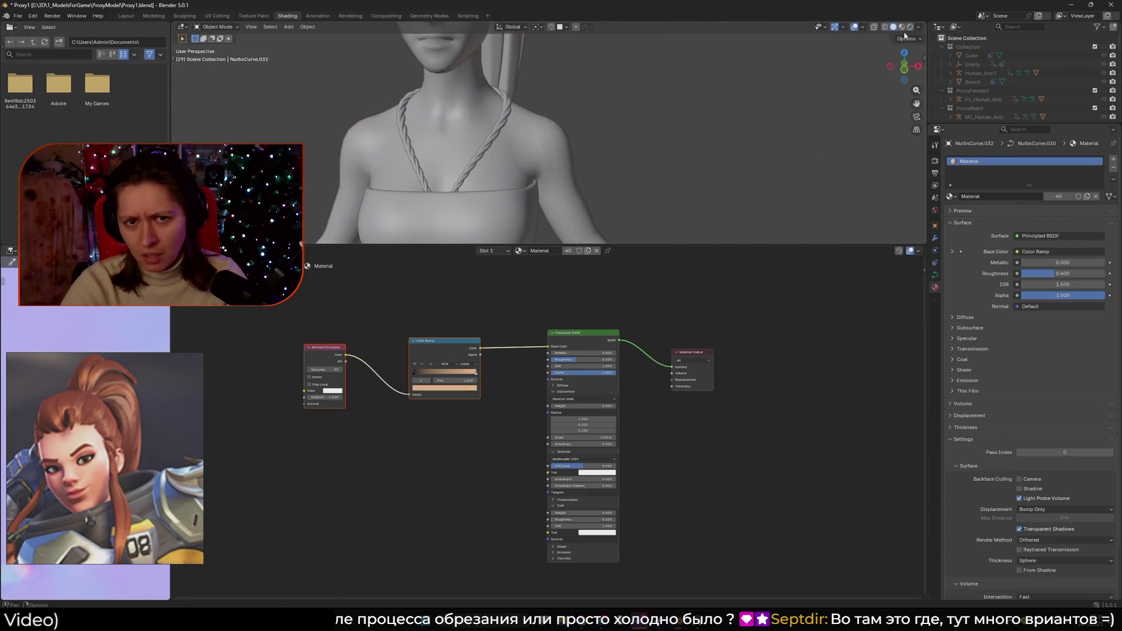
pyautogui.click(919, 27)
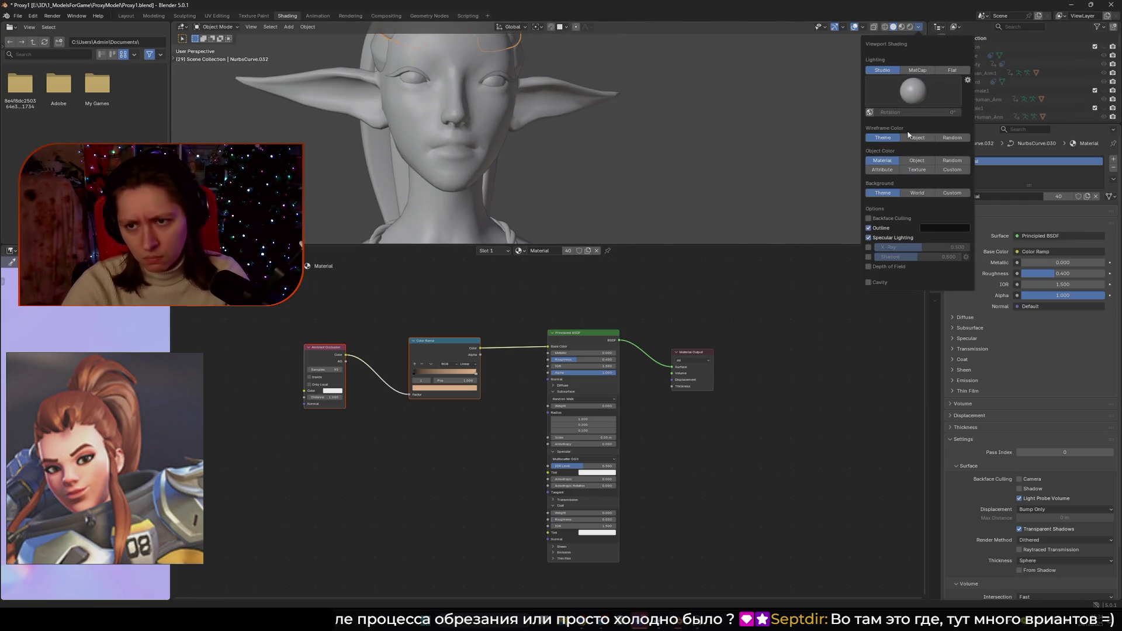
pyautogui.click(915, 170)
pyautogui.click(917, 160)
pyautogui.click(917, 170)
# - Select the NurbsCurve.034 fringe strand and switch viewport lighting to Flat
pyautogui.click(502, 136)
pyautogui.moveTo(509, 366); pyautogui.dragTo(486, 344, button='middle')
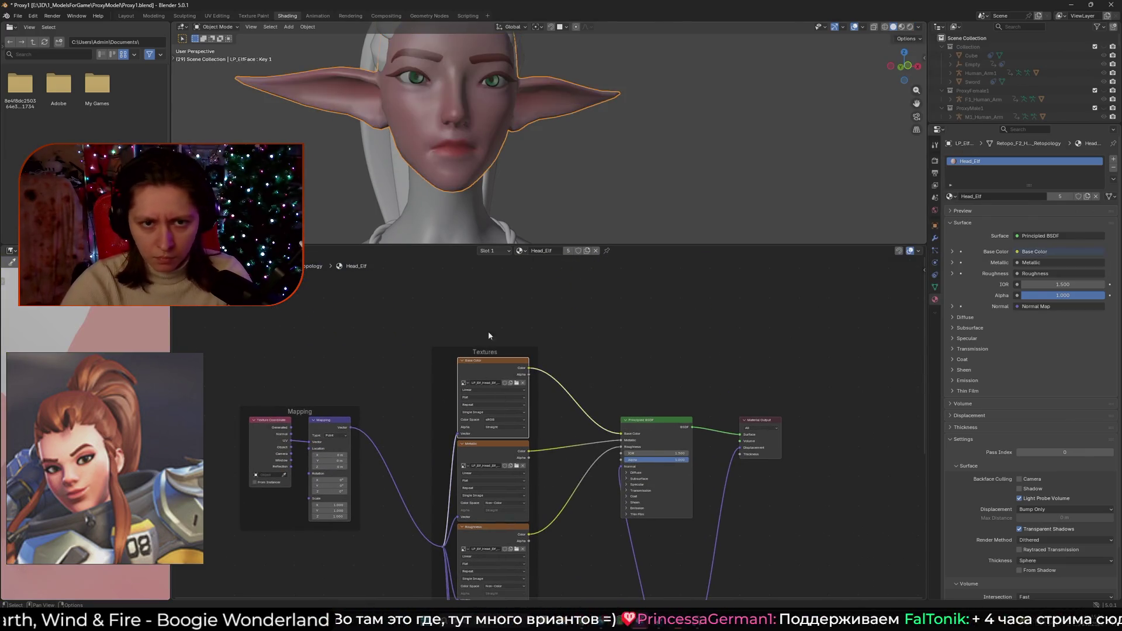
pyautogui.click(519, 33)
pyautogui.scroll(5, 519, 34)
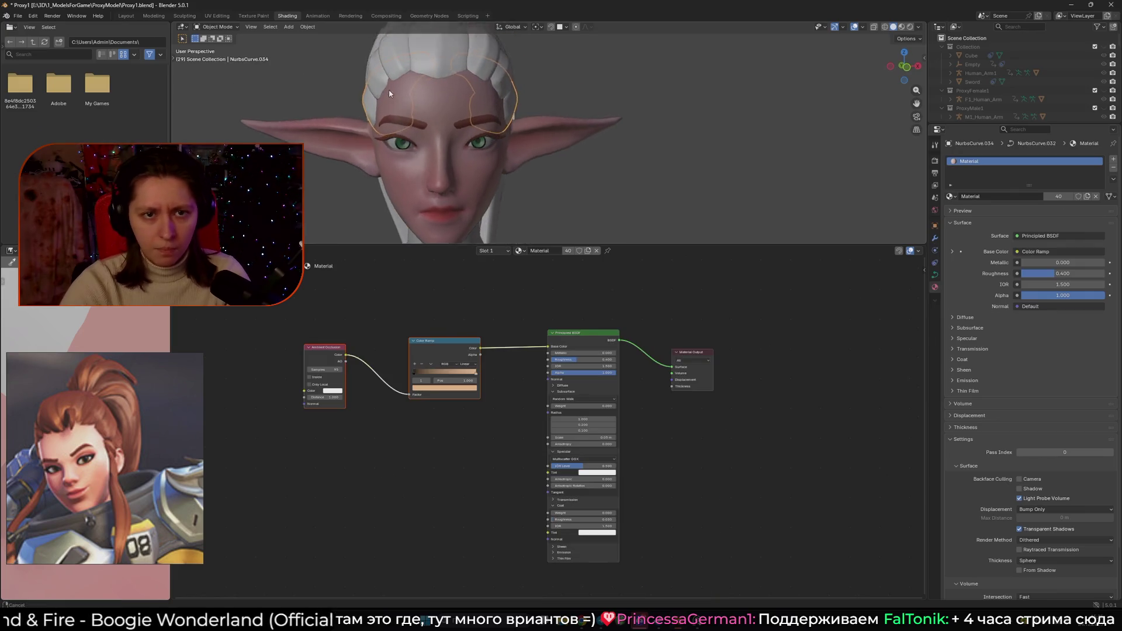
pyautogui.click(918, 27)
pyautogui.click(956, 63)
# - Sample the eyebrow's dark red into the hair material's colour ramp
pyautogui.moveTo(672, 146); pyautogui.dragTo(613, 164, button='middle')
pyautogui.click(468, 387)
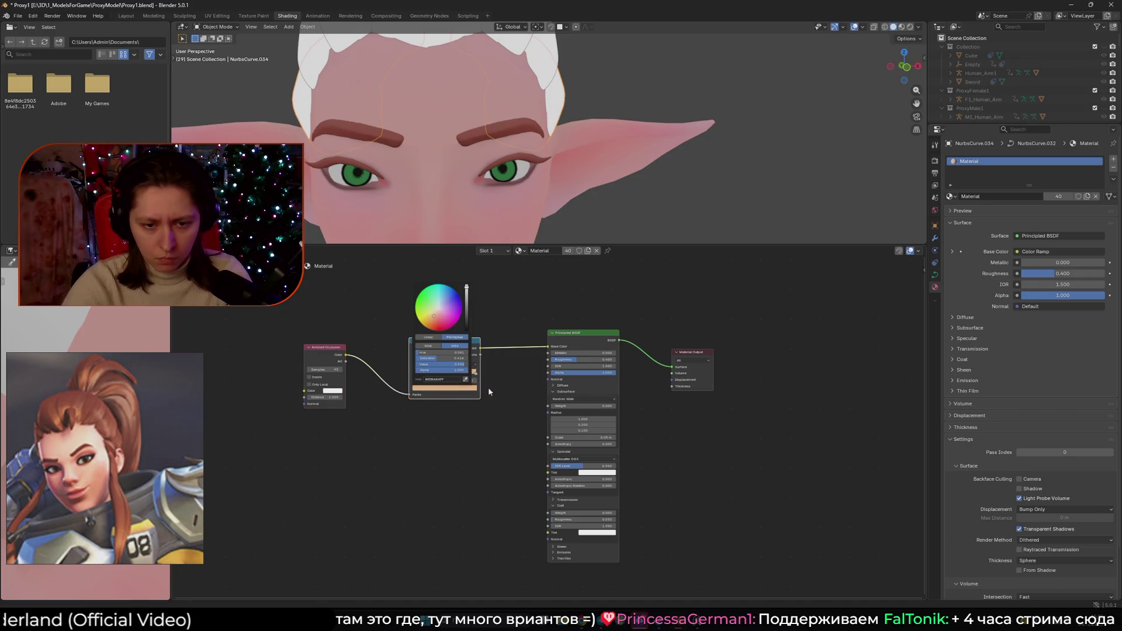
pyautogui.click(465, 381)
pyautogui.click(473, 139)
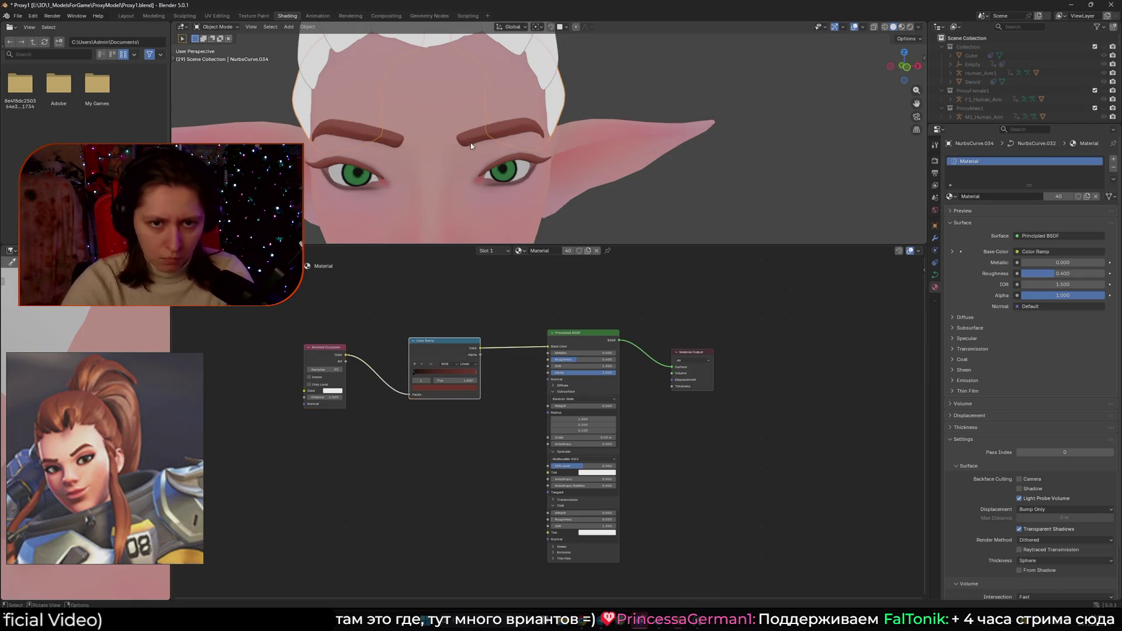
pyautogui.scroll(-6, 538, 123)
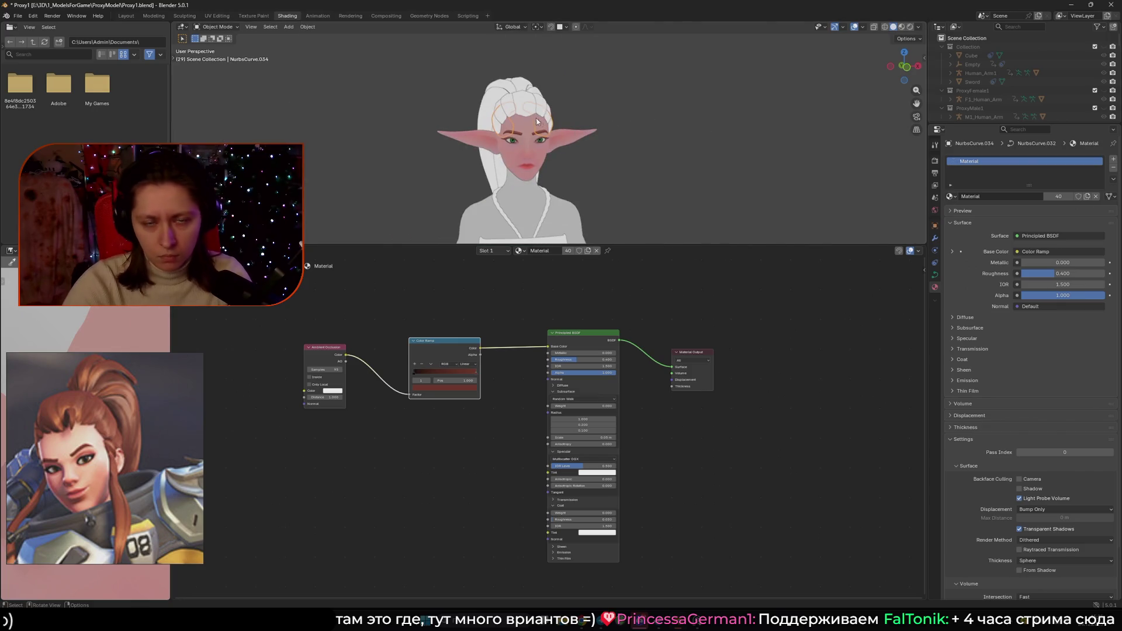
# - Switch to Rendered shading and the Layout workspace, orbiting around the elf
pyautogui.click(909, 28)
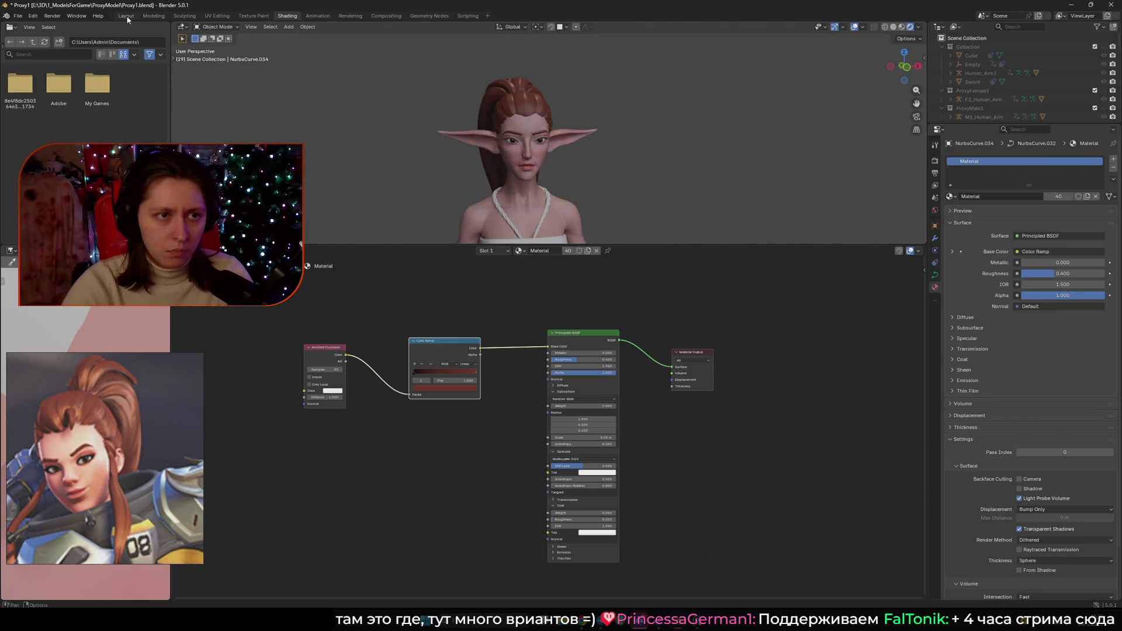
pyautogui.click(126, 15)
pyautogui.scroll(-5, 557, 156)
pyautogui.moveTo(544, 245)
pyautogui.mouseDown(button='middle')
pyautogui.moveTo(640, 218)
pyautogui.moveTo(553, 241)
pyautogui.mouseUp(button='middle')
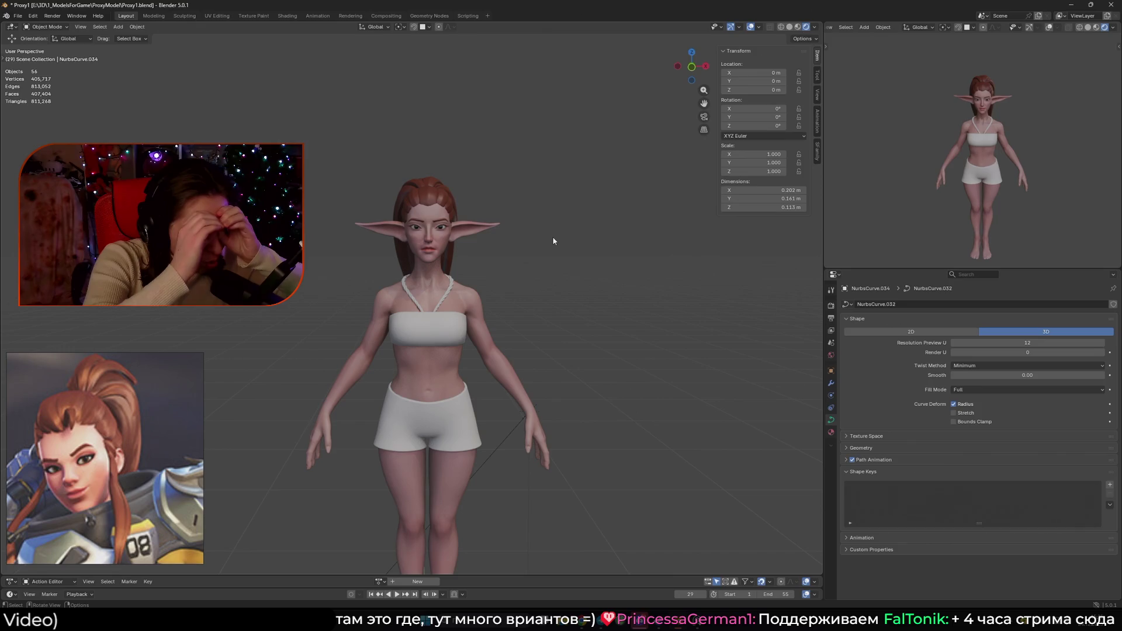
# - Save the file, then duplicate a hair strand curve and move the copy into a new position
pyautogui.moveTo(549, 249)
pyautogui.mouseDown(button='middle')
pyautogui.moveTo(421, 269)
pyautogui.moveTo(497, 298)
pyautogui.moveTo(446, 293)
pyautogui.mouseUp(button='middle')
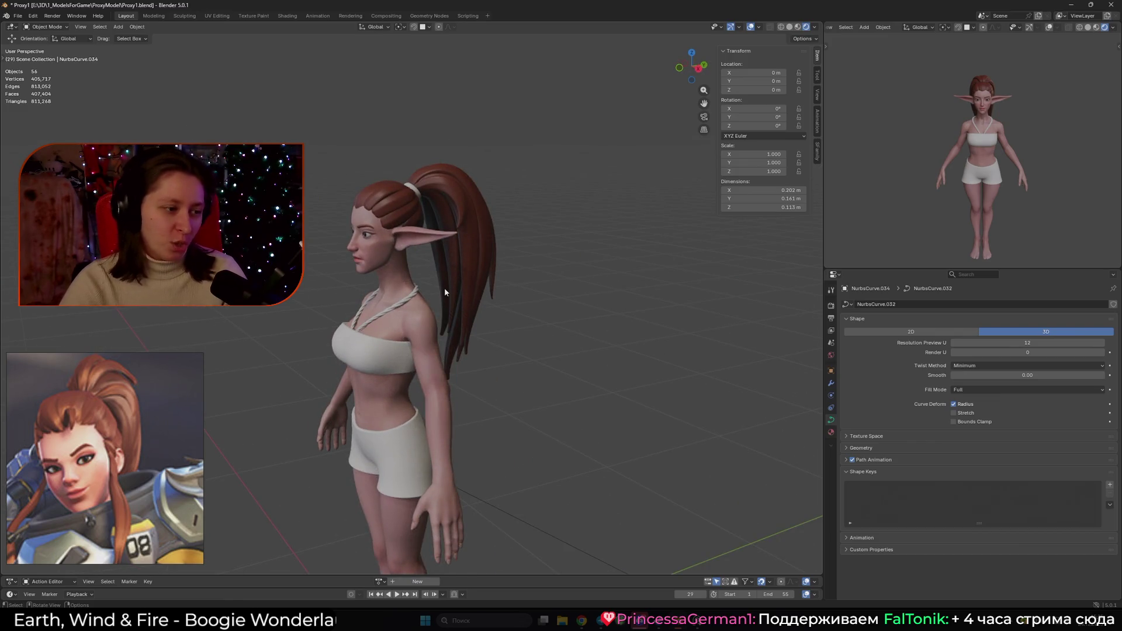
pyautogui.hotkey('ctrl', 's')
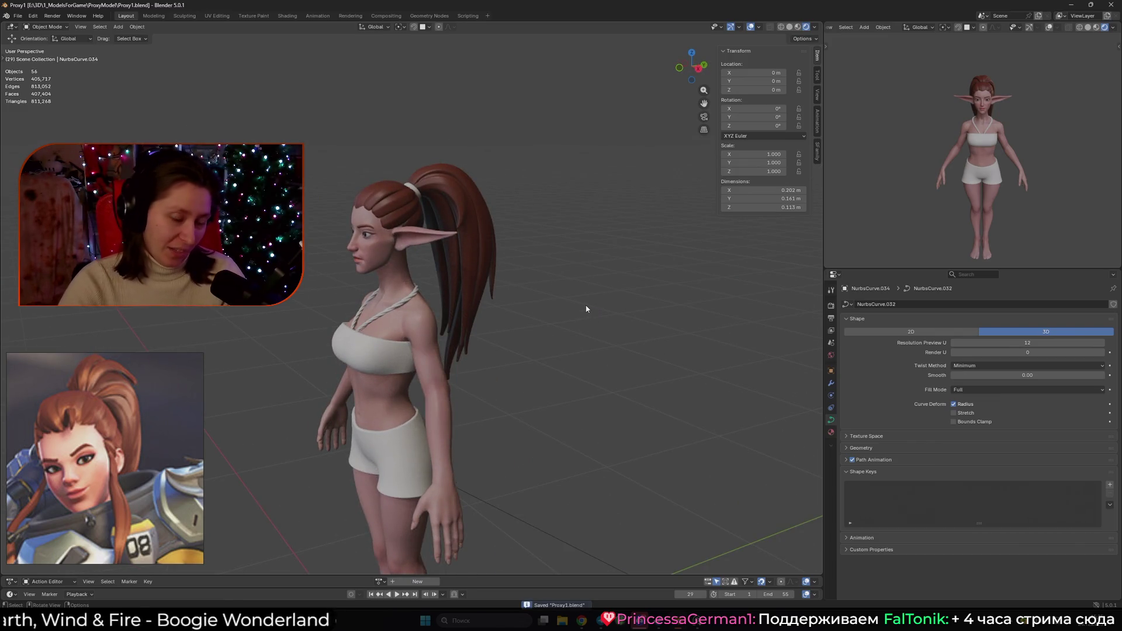
pyautogui.moveTo(507, 339)
pyautogui.mouseDown(button='middle')
pyautogui.moveTo(528, 358)
pyautogui.moveTo(452, 301)
pyautogui.moveTo(409, 295)
pyautogui.moveTo(462, 281)
pyautogui.mouseUp(button='middle')
pyautogui.hotkey('ctrl', 'v')
pyautogui.press('Tab')
pyautogui.press('g')
pyautogui.click(450, 204)
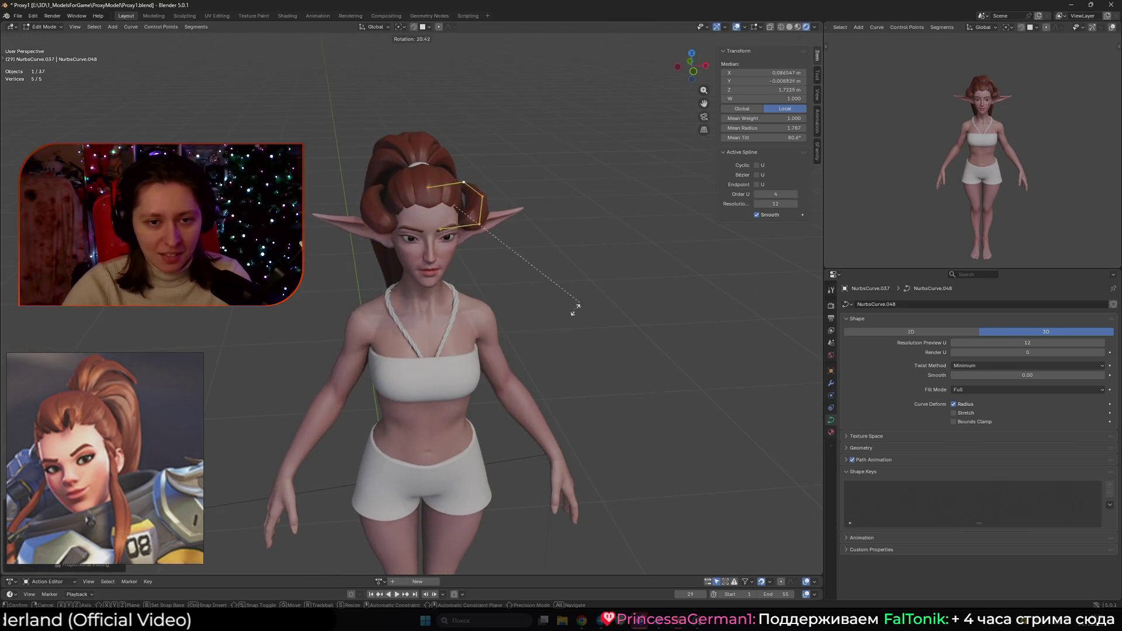
# - Select the strand's control point near the ear and centre the view on it
pyautogui.moveTo(453, 199)
pyautogui.mouseDown(button='middle')
pyautogui.moveTo(462, 193)
pyautogui.moveTo(381, 210)
pyautogui.moveTo(434, 241)
pyautogui.moveTo(485, 224)
pyautogui.moveTo(450, 260)
pyautogui.moveTo(460, 276)
pyautogui.moveTo(417, 192)
pyautogui.mouseUp(button='middle')
pyautogui.click(485, 187)
pyautogui.click(386, 208)
pyautogui.click(406, 209)
pyautogui.click(482, 243)
pyautogui.scroll(2, 460, 277)
pyautogui.hotkey('ctrl', 'z')
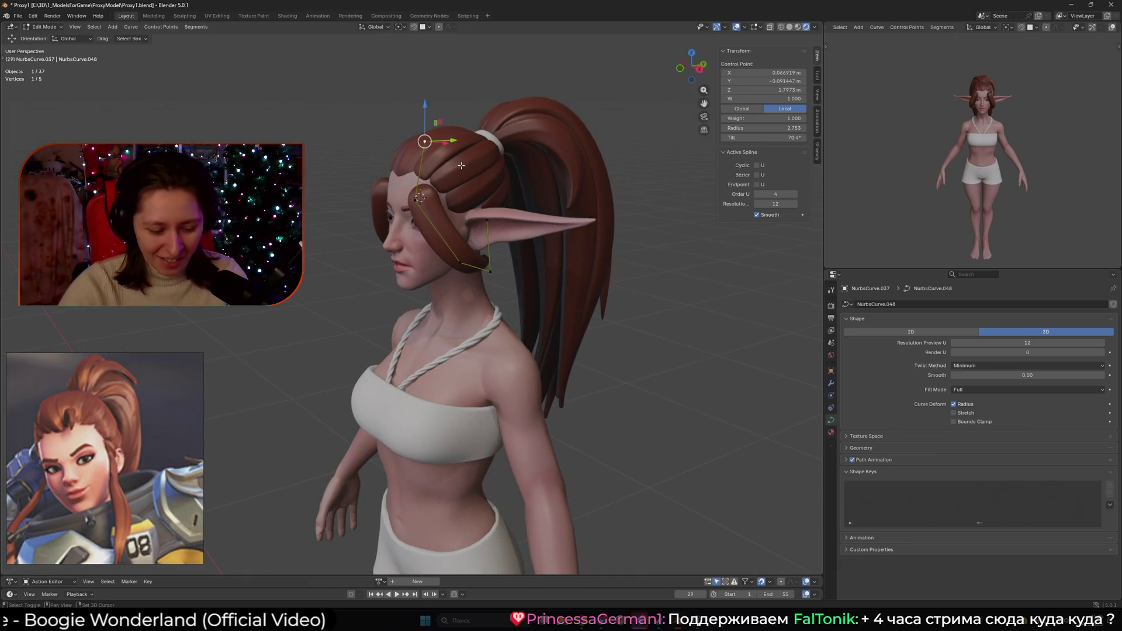
pyautogui.scroll(-6, 195, 110)
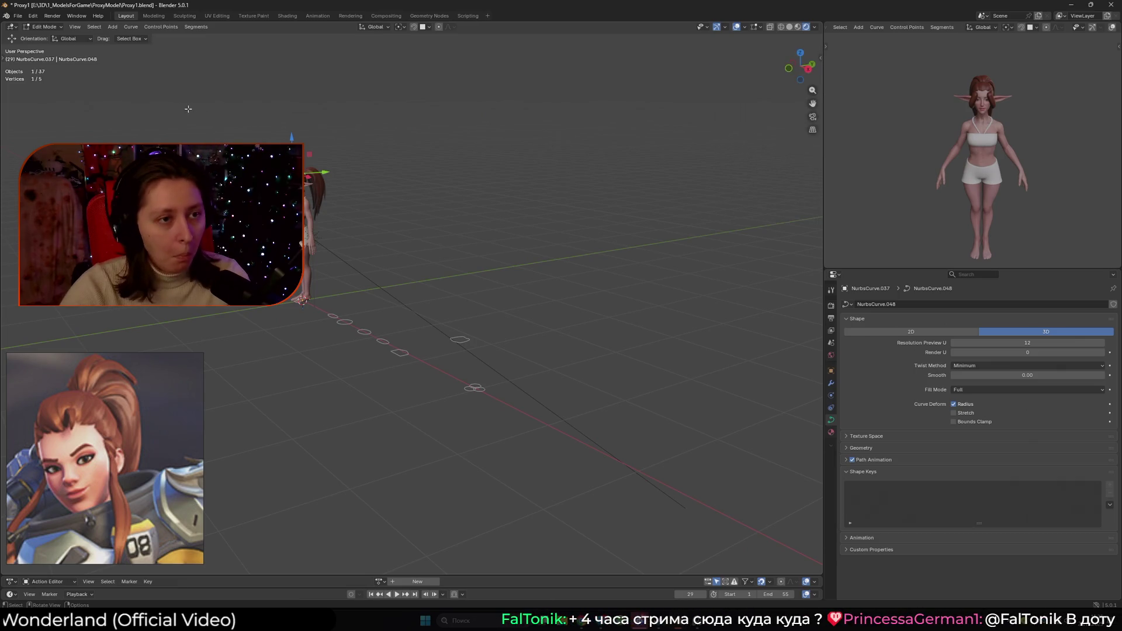
pyautogui.click(5, 62)
pyautogui.click(4, 62)
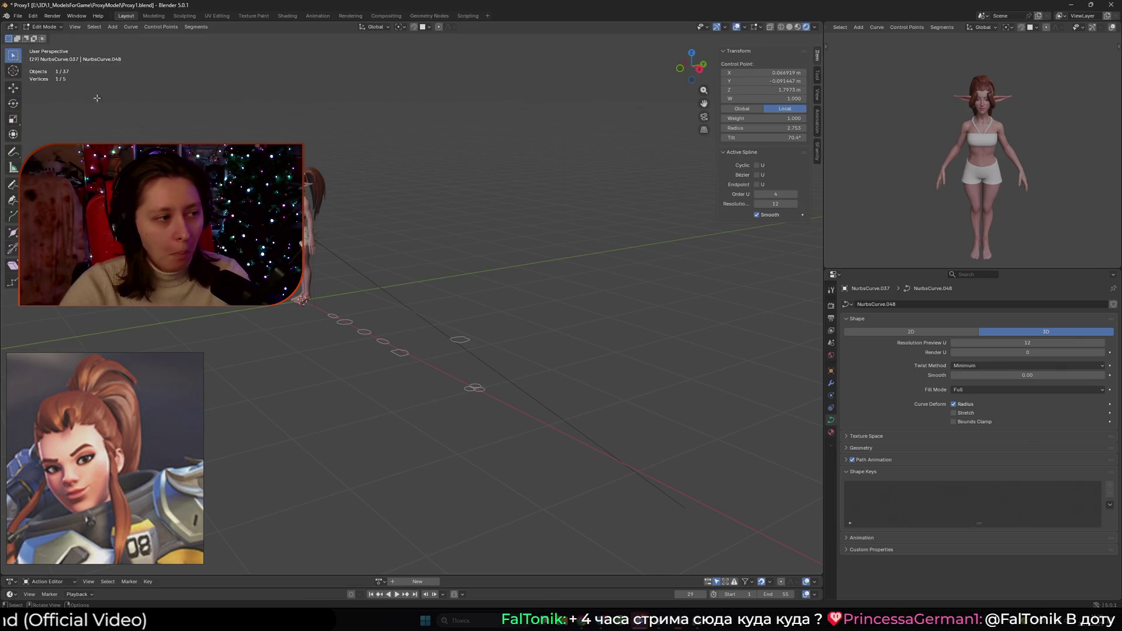
pyautogui.press('KP_Decimal')
# - Subdivide the selected strand segment and twist the whole strand by changing its tilt
pyautogui.moveTo(500, 261)
pyautogui.mouseDown(button='middle')
pyautogui.moveTo(428, 193)
pyautogui.moveTo(409, 225)
pyautogui.moveTo(620, 248)
pyautogui.moveTo(526, 258)
pyautogui.moveTo(503, 292)
pyautogui.mouseUp(button='middle')
pyautogui.rightClick(428, 191)
pyautogui.click(427, 195)
pyautogui.press('a')
pyautogui.hotkey('ctrl', 't')
pyautogui.click(501, 303)
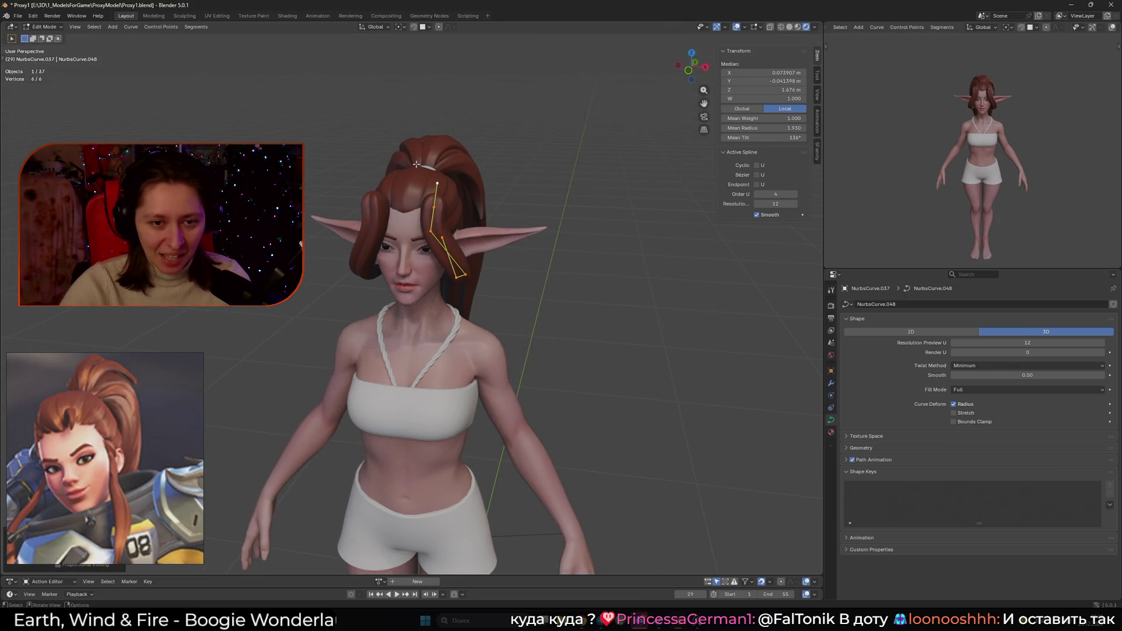
# - Move the strand onto the cheek, thin its radius, and settle it beside the mouth
pyautogui.moveTo(485, 222); pyautogui.dragTo(483, 218, button='middle')
pyautogui.press('g')
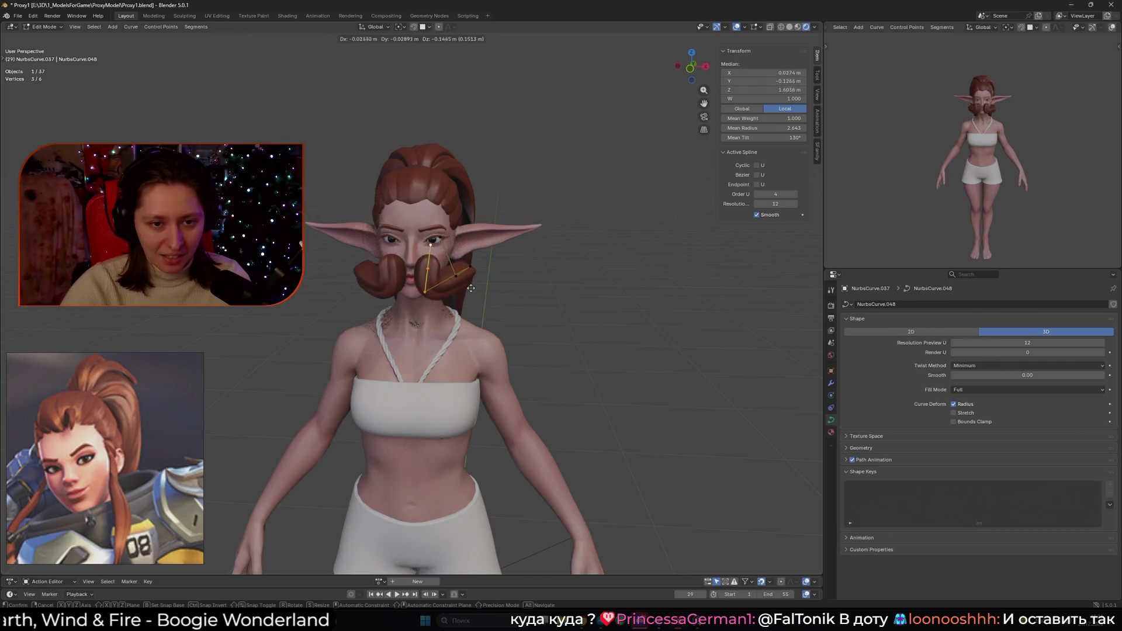
pyautogui.click(562, 292)
pyautogui.hotkey('alt', 's')
pyautogui.click(534, 286)
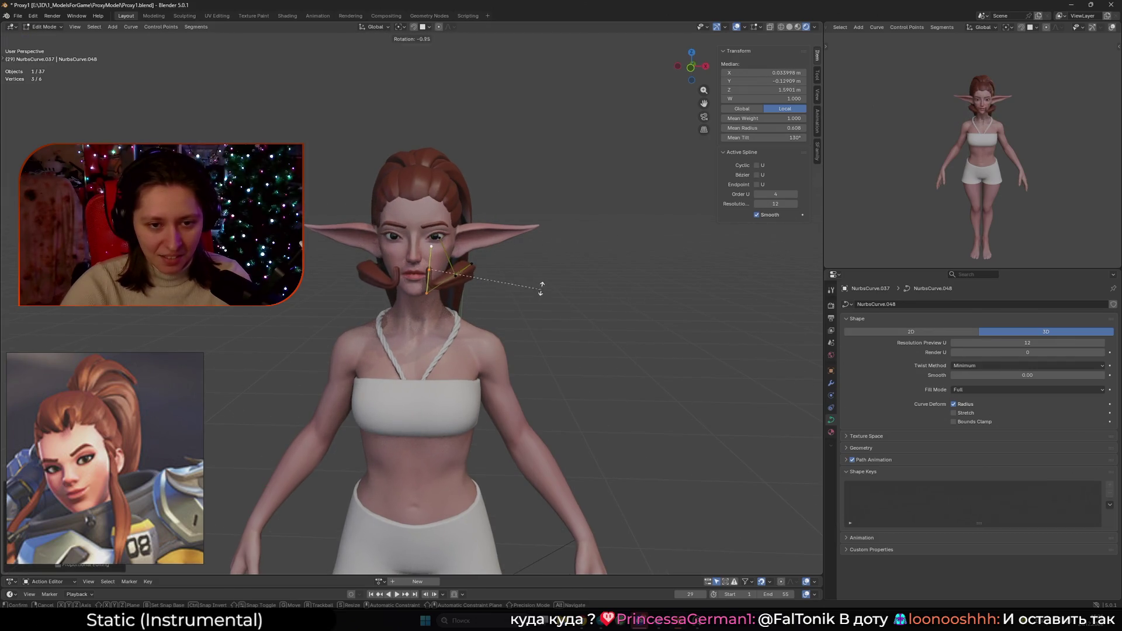
pyautogui.press('g')
pyautogui.click(479, 227)
pyautogui.moveTo(509, 266)
pyautogui.mouseDown(button='middle')
pyautogui.moveTo(672, 275)
pyautogui.moveTo(509, 267)
pyautogui.moveTo(572, 272)
pyautogui.moveTo(492, 280)
pyautogui.mouseUp(button='middle')
pyautogui.press('Tab')
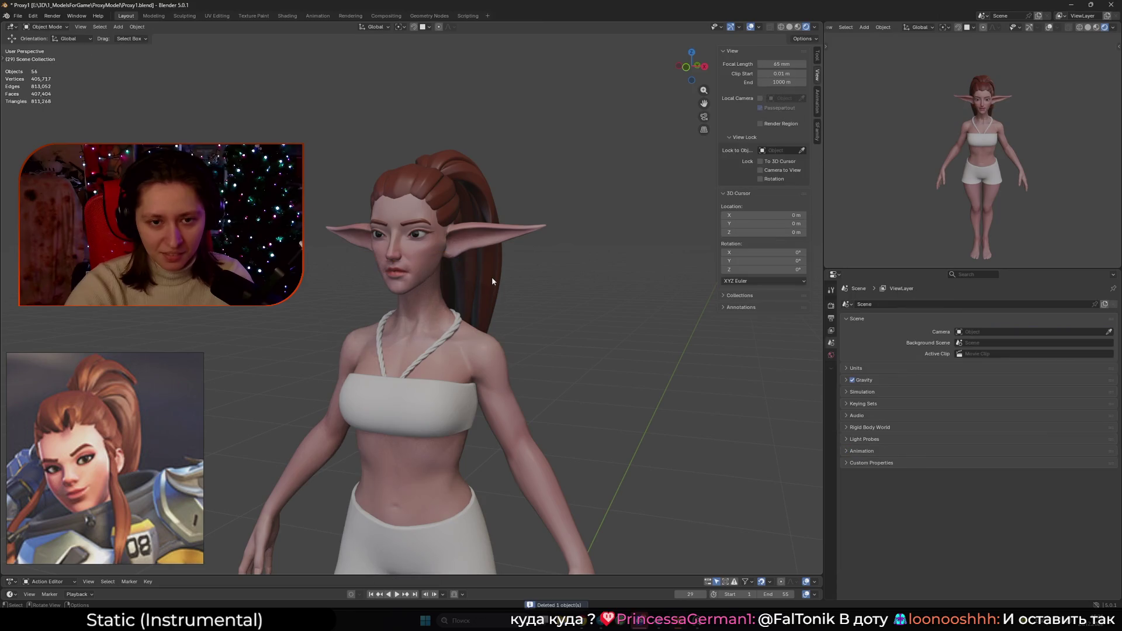
# - Delete the strand by the mouth and reposition the whole remaining fringe curve
pyautogui.press('Delete')
pyautogui.press('Tab')
pyautogui.moveTo(543, 245)
pyautogui.mouseDown(button='middle')
pyautogui.moveTo(479, 281)
pyautogui.moveTo(526, 310)
pyautogui.mouseUp(button='middle')
pyautogui.press('a')
pyautogui.press('g')
pyautogui.click(538, 306)
# - Drop one fringe control point down by the nose and select the strand's top point
pyautogui.click(462, 203)
pyautogui.moveTo(462, 203)
pyautogui.mouseDown(button='middle')
pyautogui.moveTo(457, 223)
pyautogui.moveTo(438, 198)
pyautogui.mouseUp(button='middle')
pyautogui.press('g')
pyautogui.click(440, 247)
pyautogui.keyDown('shift'); pyautogui.click(429, 166); pyautogui.keyUp('shift')
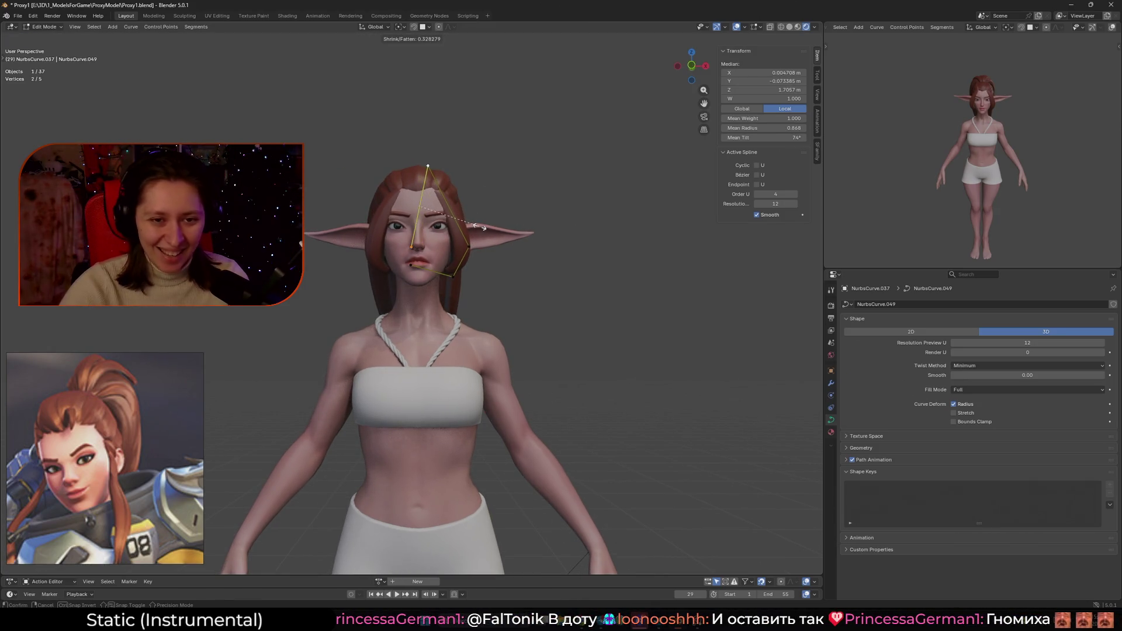
pyautogui.moveTo(462, 223); pyautogui.dragTo(420, 213, button='middle')
pyautogui.click(424, 268)
pyautogui.moveTo(425, 268)
pyautogui.mouseDown(button='middle')
pyautogui.moveTo(402, 242)
pyautogui.moveTo(444, 181)
pyautogui.mouseUp(button='middle')
pyautogui.click(394, 252)
pyautogui.click(444, 182)
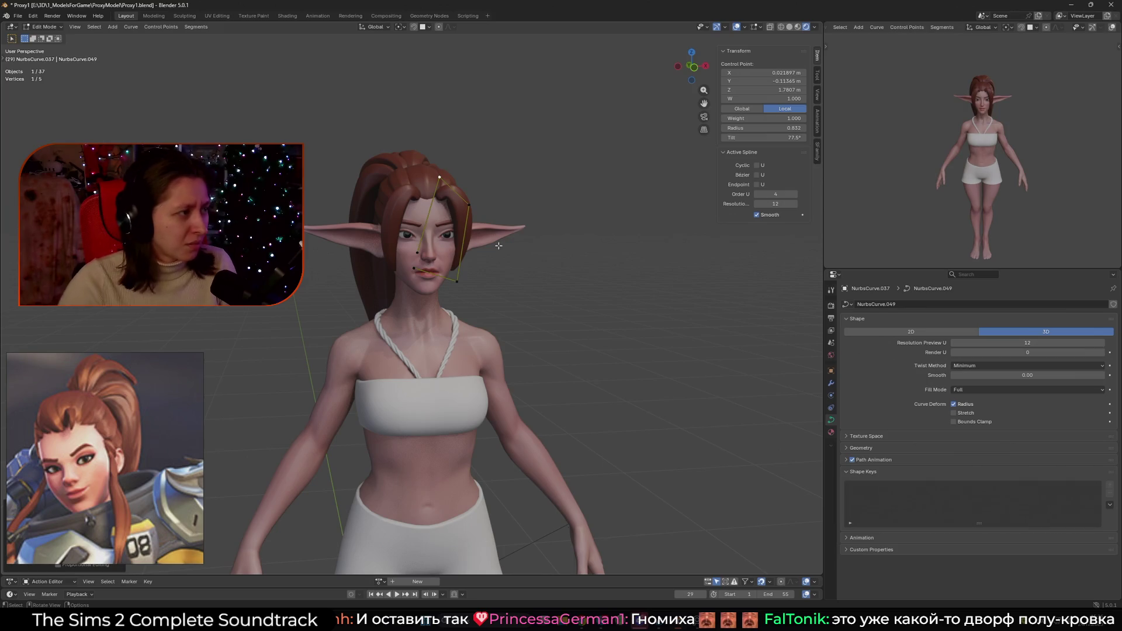
# - Reposition the strand's top point and the point beside the face to frame the face
pyautogui.moveTo(498, 244)
pyautogui.mouseDown(button='middle')
pyautogui.moveTo(409, 225)
pyautogui.moveTo(454, 214)
pyautogui.moveTo(447, 257)
pyautogui.mouseUp(button='middle')
pyautogui.scroll(3, 441, 267)
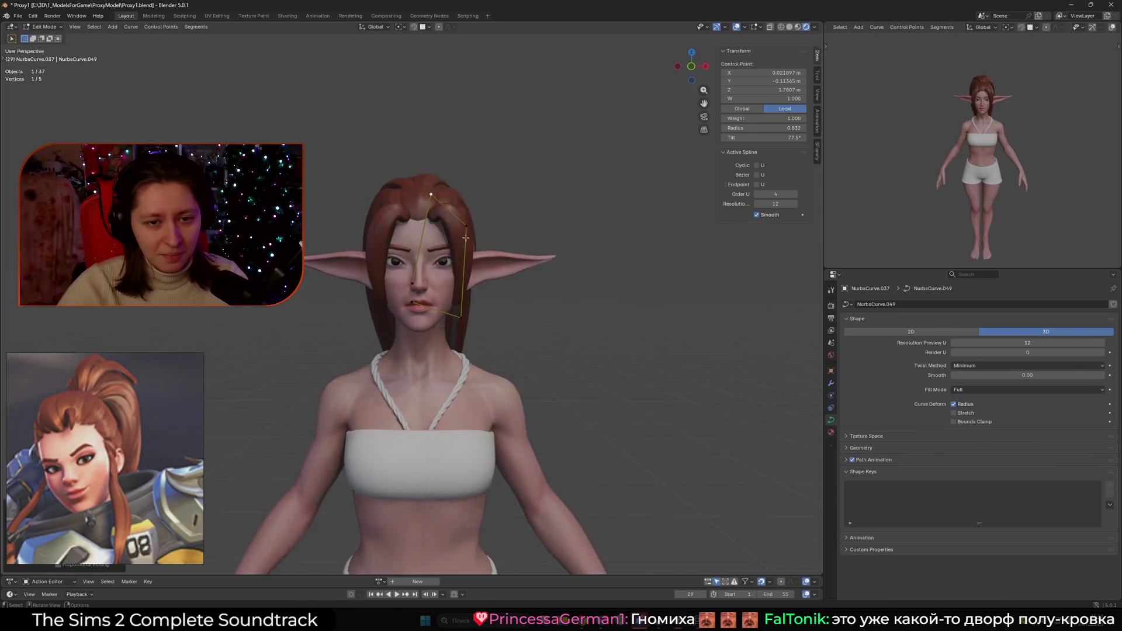
pyautogui.click(435, 173)
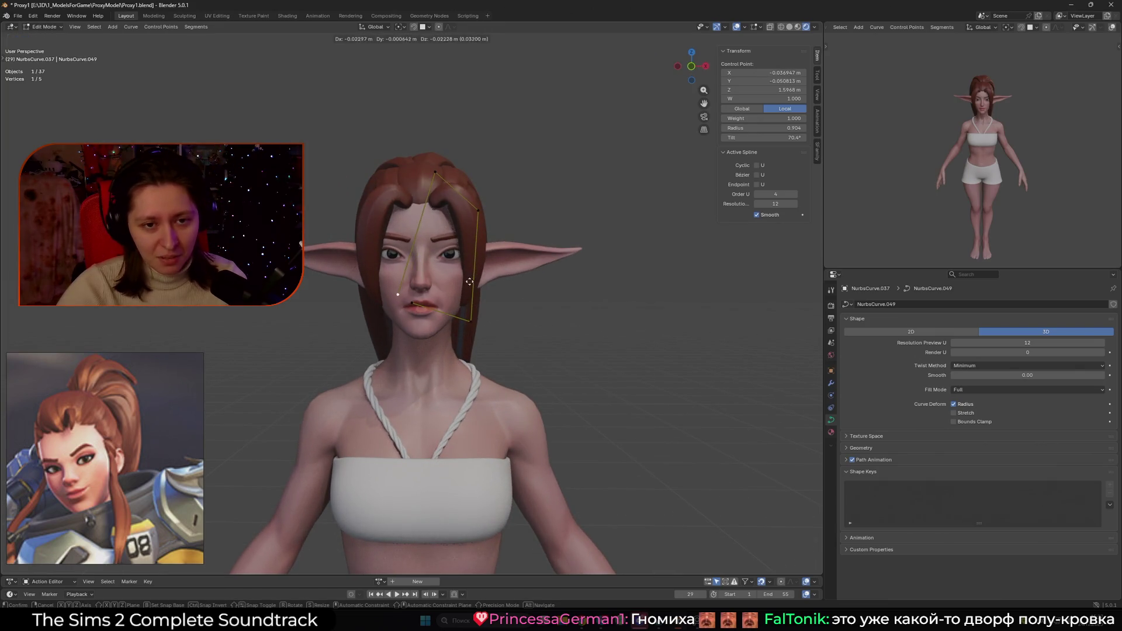
pyautogui.press('g')
pyautogui.moveTo(435, 173)
pyautogui.mouseDown(button='middle')
pyautogui.moveTo(493, 189)
pyautogui.moveTo(384, 207)
pyautogui.moveTo(487, 202)
pyautogui.mouseUp(button='middle')
pyautogui.click(493, 189)
pyautogui.click(488, 205)
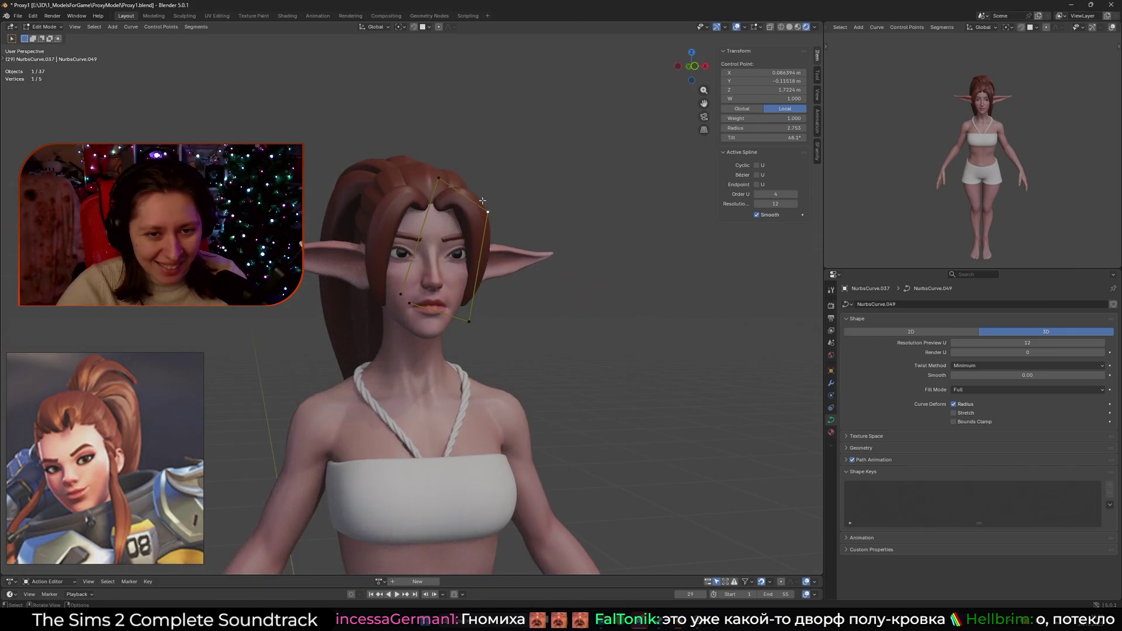
pyautogui.click(486, 201)
pyautogui.press('g')
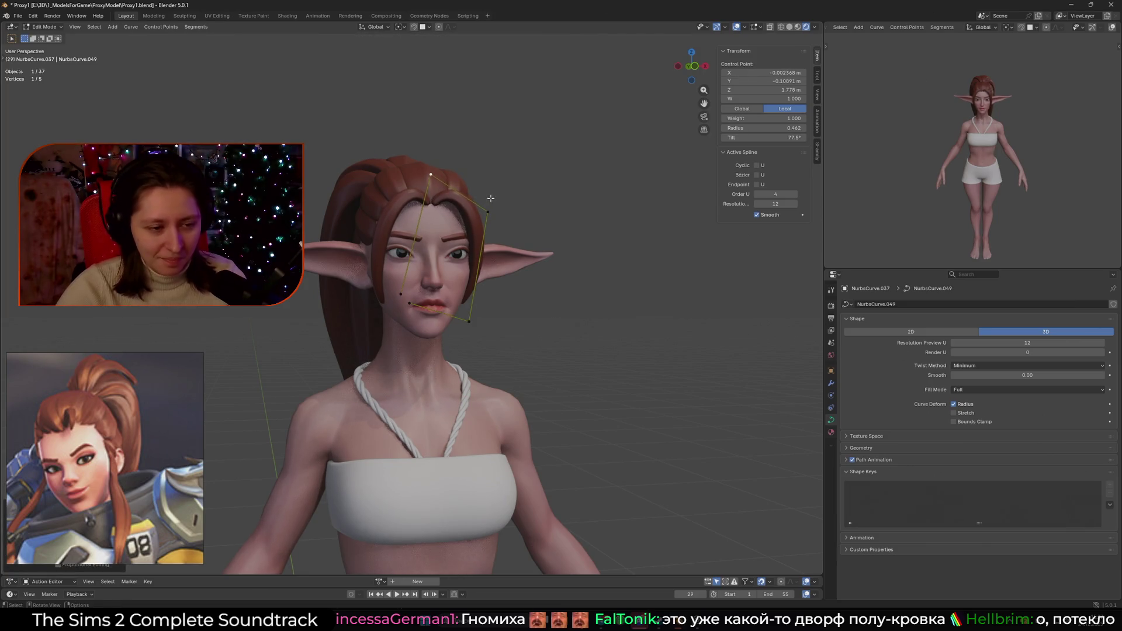
pyautogui.click(512, 211)
pyautogui.moveTo(512, 211); pyautogui.dragTo(392, 233, button='middle')
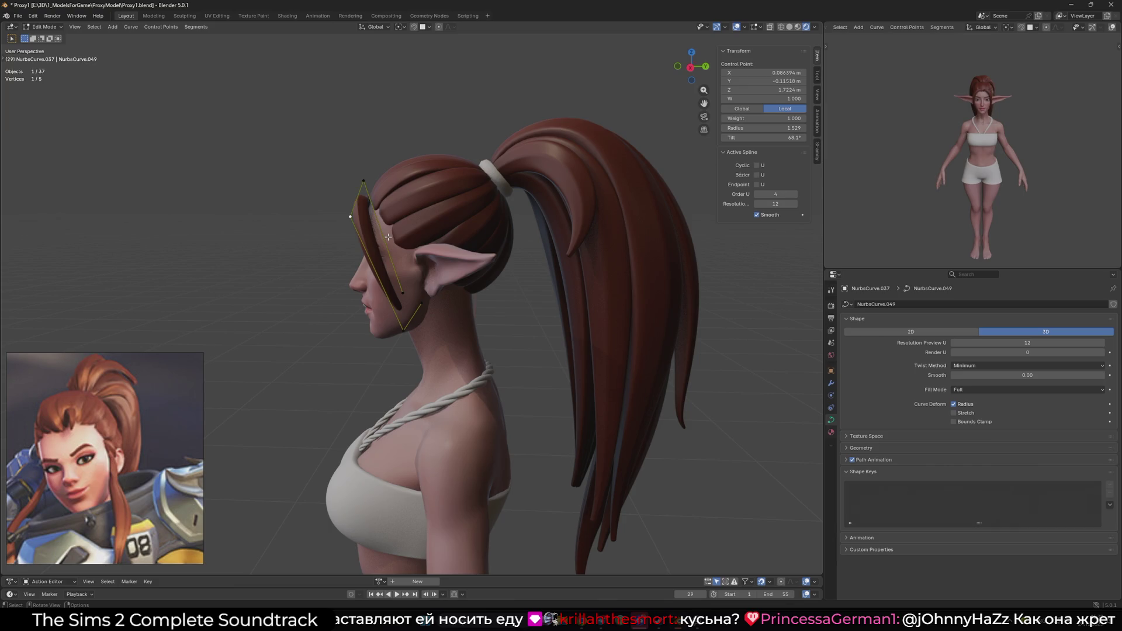
pyautogui.moveTo(413, 226)
pyautogui.mouseDown(button='middle')
pyautogui.moveTo(535, 265)
pyautogui.moveTo(450, 262)
pyautogui.moveTo(503, 262)
pyautogui.mouseUp(button='middle')
# - Duplicate the profile circle BézierCircle.007 and place the copy beside it along X
pyautogui.press('Tab')
pyautogui.scroll(-6, 546, 365)
pyautogui.moveTo(533, 305)
pyautogui.mouseDown(button='middle')
pyautogui.moveTo(563, 402)
pyautogui.moveTo(534, 358)
pyautogui.mouseUp(button='middle')
pyautogui.click(552, 332)
pyautogui.hotkey('shift', 'd')
pyautogui.press('x')
pyautogui.click(619, 351)
# - Set the fringe curve's Curve to Tube profile object to the copied BézierCircle.008
pyautogui.keyDown('shift'); pyautogui.click(246, 270); pyautogui.keyUp('shift')
pyautogui.click(831, 383)
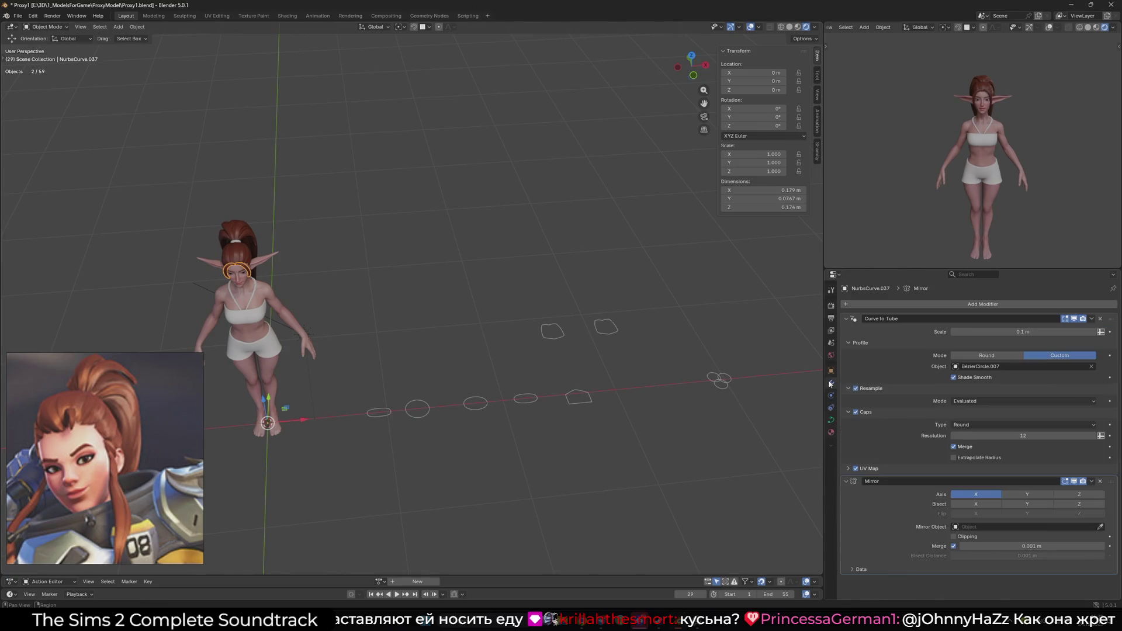
pyautogui.click(1091, 367)
pyautogui.click(1091, 367)
pyautogui.press('Escape')
pyautogui.click(606, 326)
# - Scale BézierCircle.008's points narrower along X, then reselect the fringe hair curve
pyautogui.press('Tab')
pyautogui.press('s')
pyautogui.press('x')
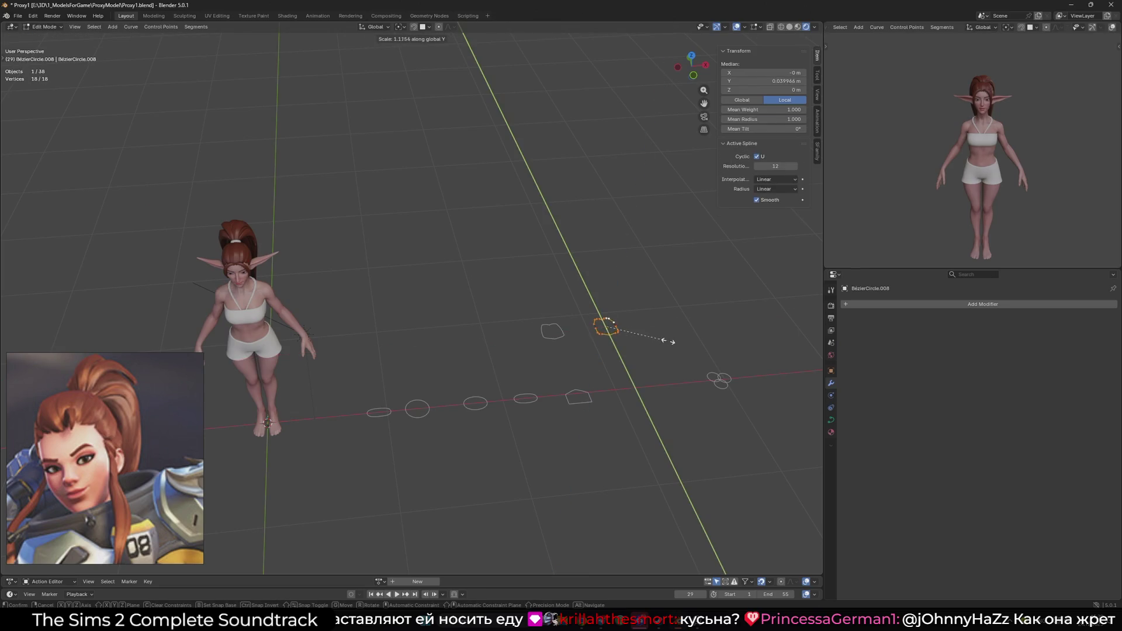
pyautogui.click(635, 325)
pyautogui.press('Tab')
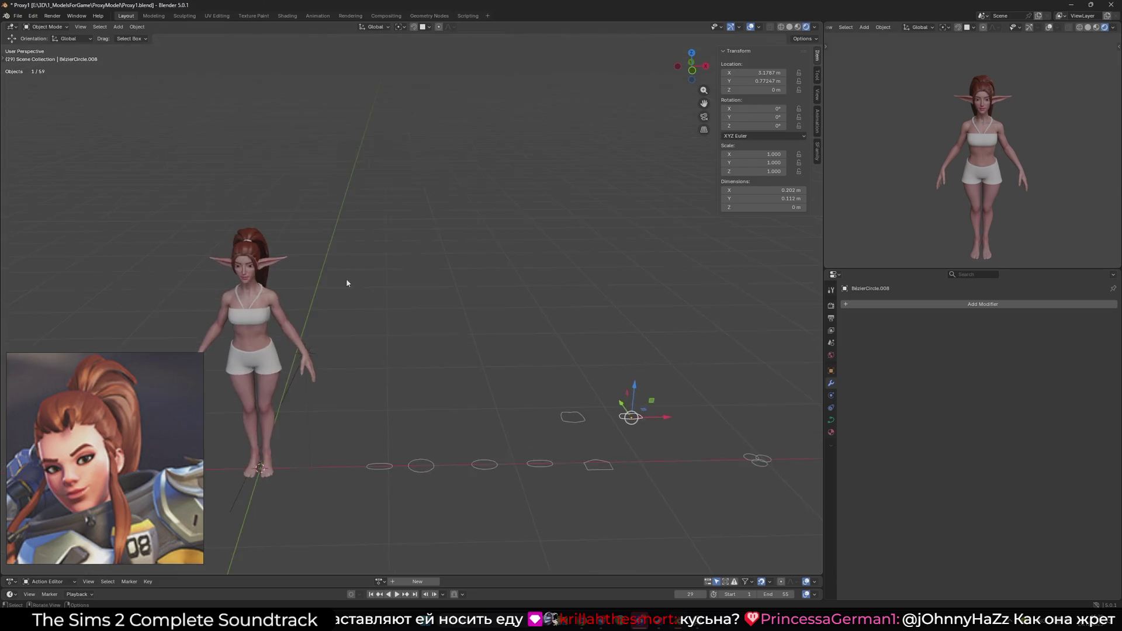
pyautogui.scroll(5, 346, 278)
pyautogui.moveTo(514, 292)
pyautogui.mouseDown(button='middle')
pyautogui.moveTo(471, 211)
pyautogui.moveTo(485, 209)
pyautogui.moveTo(464, 278)
pyautogui.moveTo(502, 278)
pyautogui.mouseUp(button='middle')
pyautogui.keyDown('shift'); pyautogui.click(514, 277); pyautogui.keyUp('shift')
pyautogui.scroll(-2, 464, 278)
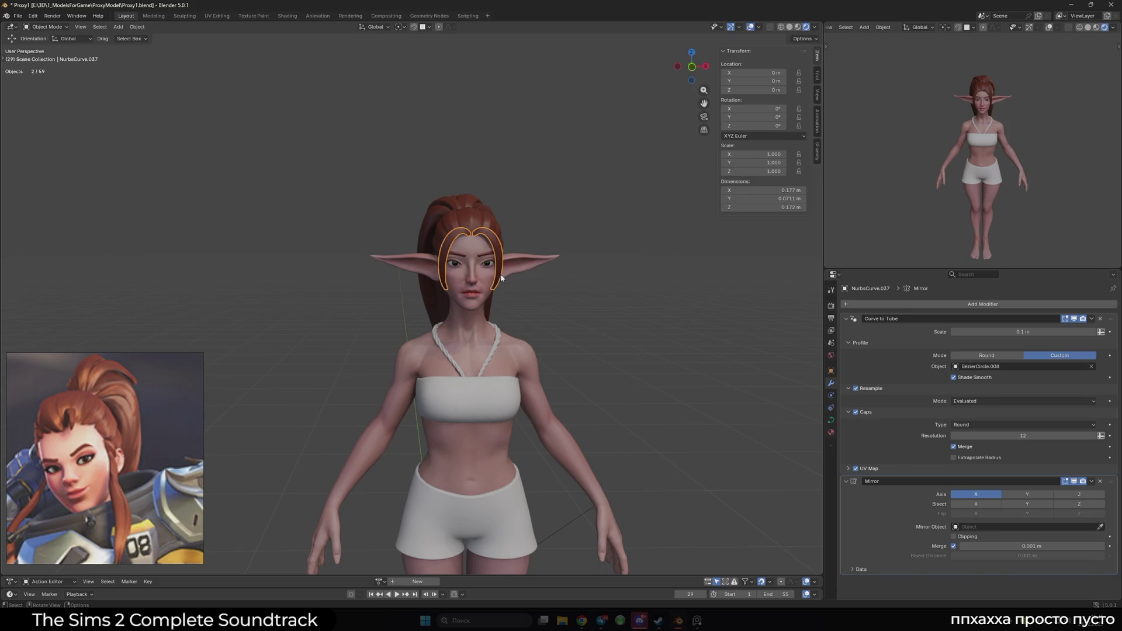
pyautogui.moveTo(512, 276)
pyautogui.mouseDown(button='middle')
pyautogui.moveTo(374, 248)
pyautogui.moveTo(529, 233)
pyautogui.moveTo(577, 244)
pyautogui.mouseUp(button='middle')
# - Inspect the mirrored fringe tube by zooming in and out, then orbit to the side profile
pyautogui.scroll(-5, 106, 392)
pyautogui.scroll(5, 105, 392)
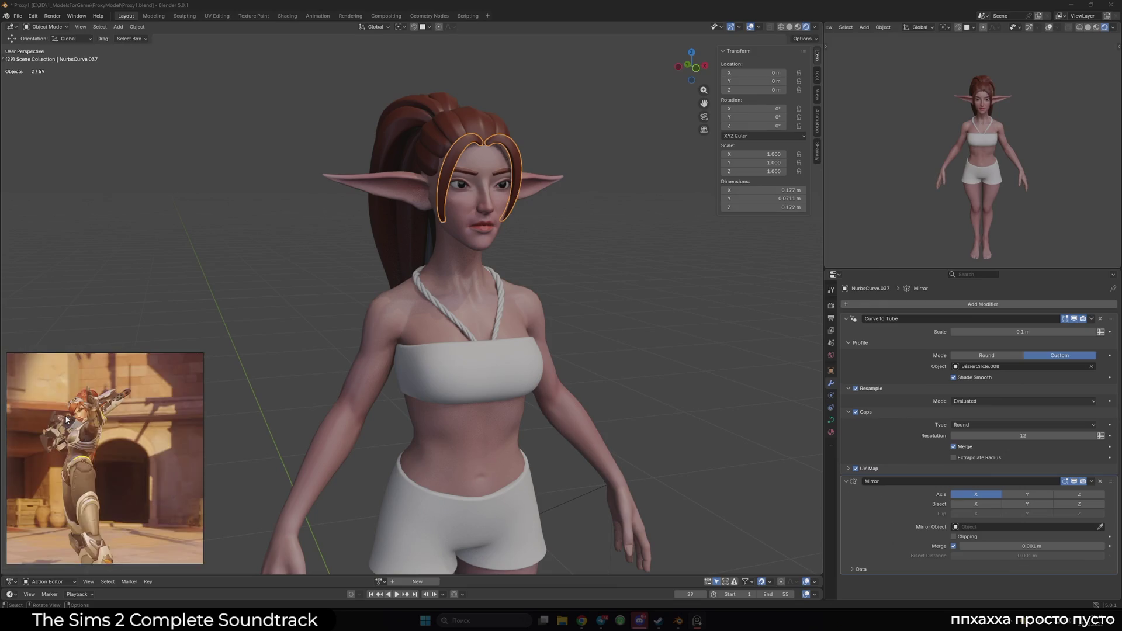
pyautogui.scroll(-5, 66, 420)
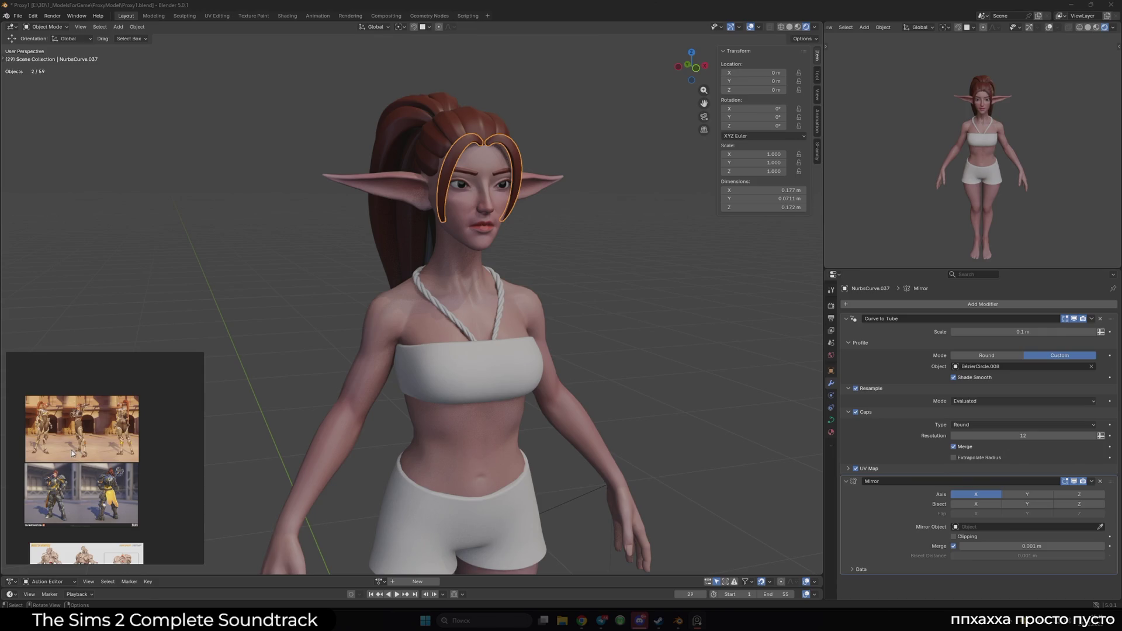
pyautogui.scroll(-2, 123, 477)
pyautogui.scroll(5, 133, 422)
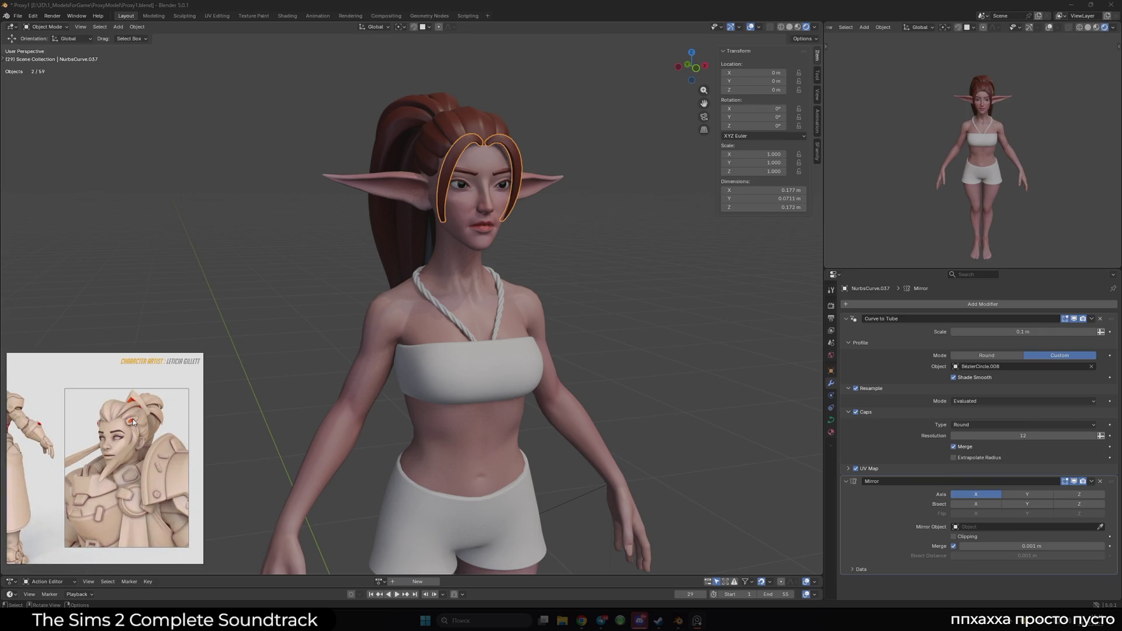
pyautogui.scroll(-5, 133, 422)
pyautogui.scroll(5, 119, 456)
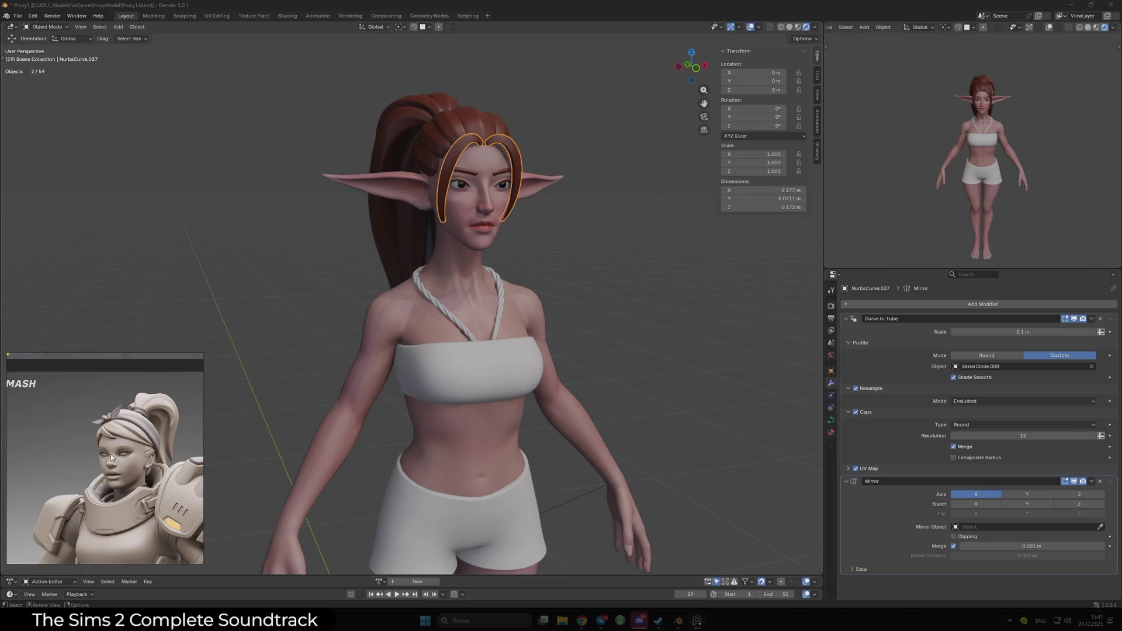
pyautogui.scroll(-5, 110, 454)
pyautogui.scroll(5, 149, 403)
pyautogui.scroll(3, 84, 386)
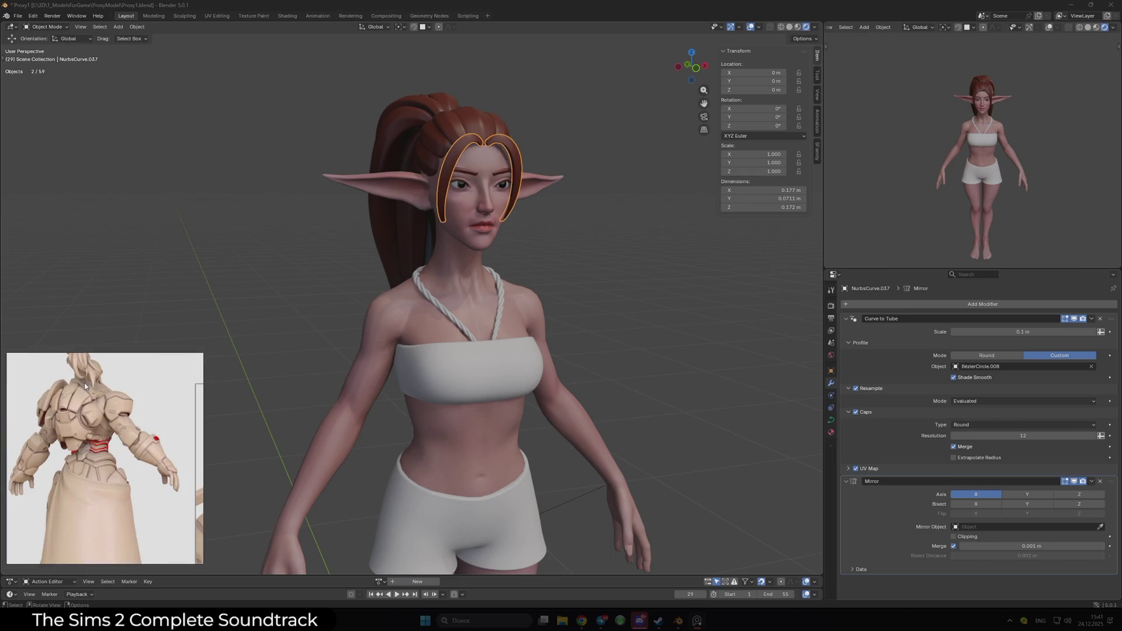
pyautogui.scroll(-3, 53, 391)
pyautogui.scroll(5, 117, 389)
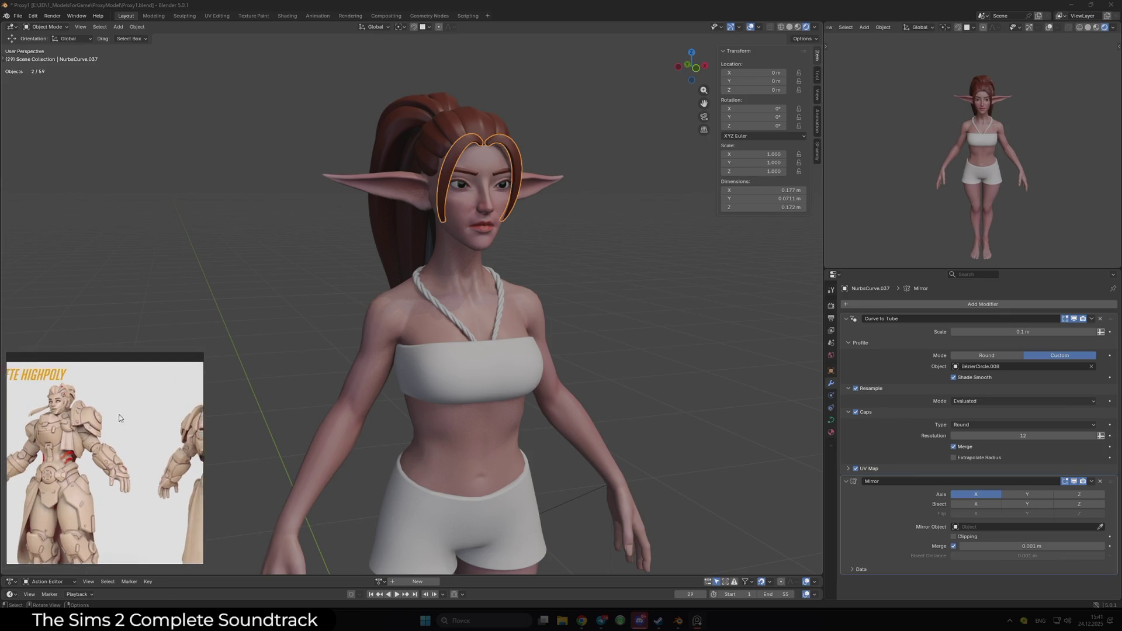
pyautogui.scroll(2, 118, 389)
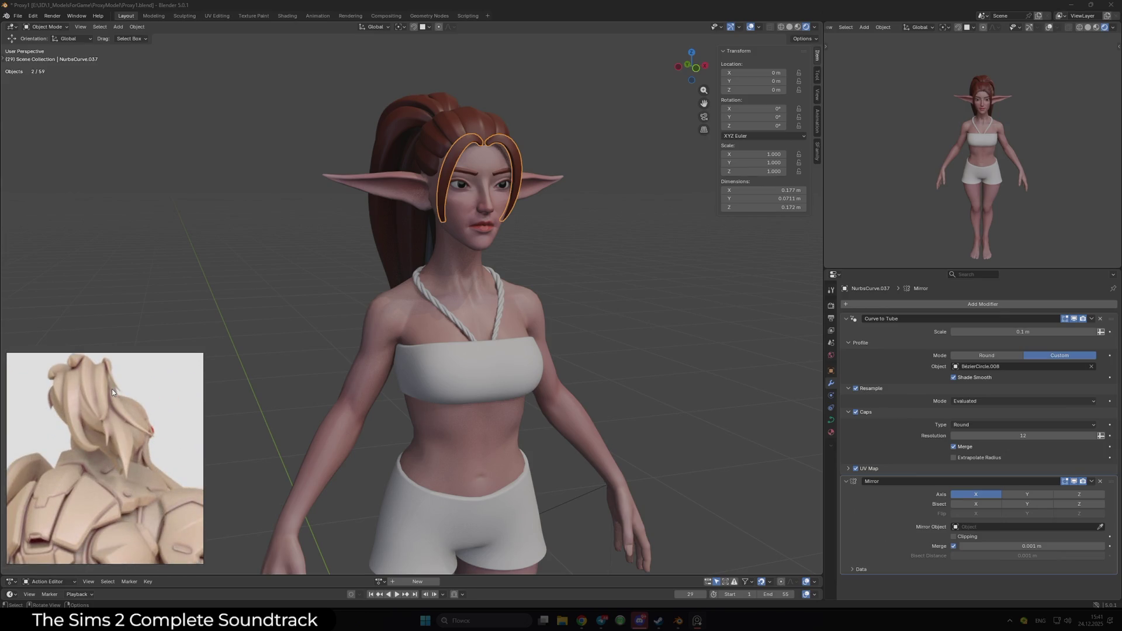
pyautogui.scroll(-3, 384, 344)
pyautogui.moveTo(383, 344)
pyautogui.mouseDown(button='middle')
pyautogui.moveTo(443, 335)
pyautogui.moveTo(352, 335)
pyautogui.moveTo(494, 298)
pyautogui.mouseUp(button='middle')
# - Scale the fringe curve's control points in Edit Mode and save the file
pyautogui.scroll(3, 352, 335)
pyautogui.press('Tab')
pyautogui.press('s')
pyautogui.click(506, 293)
pyautogui.hotkey('ctrl', 's')
# - Clear the strand's tilt back to 0°, trying a new tilt but cancelling it
pyautogui.rightClick(475, 292)
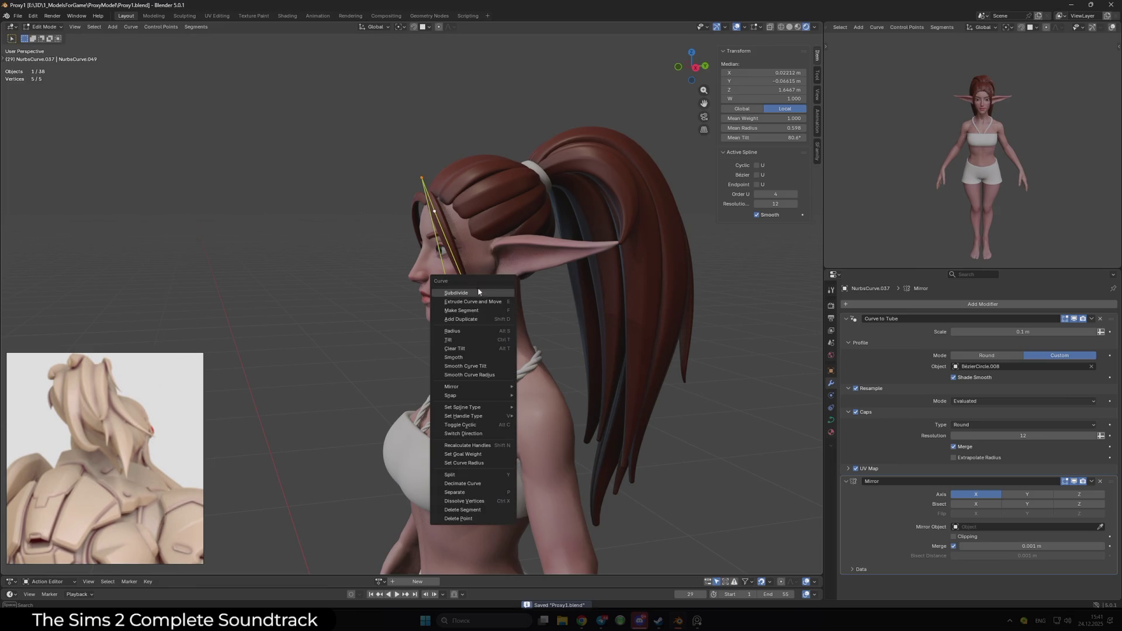
pyautogui.hotkey('alt', 't')
pyautogui.moveTo(579, 229)
pyautogui.mouseDown(button='middle')
pyautogui.moveTo(526, 245)
pyautogui.moveTo(549, 275)
pyautogui.moveTo(534, 293)
pyautogui.mouseUp(button='middle')
pyautogui.hotkey('ctrl', 't')
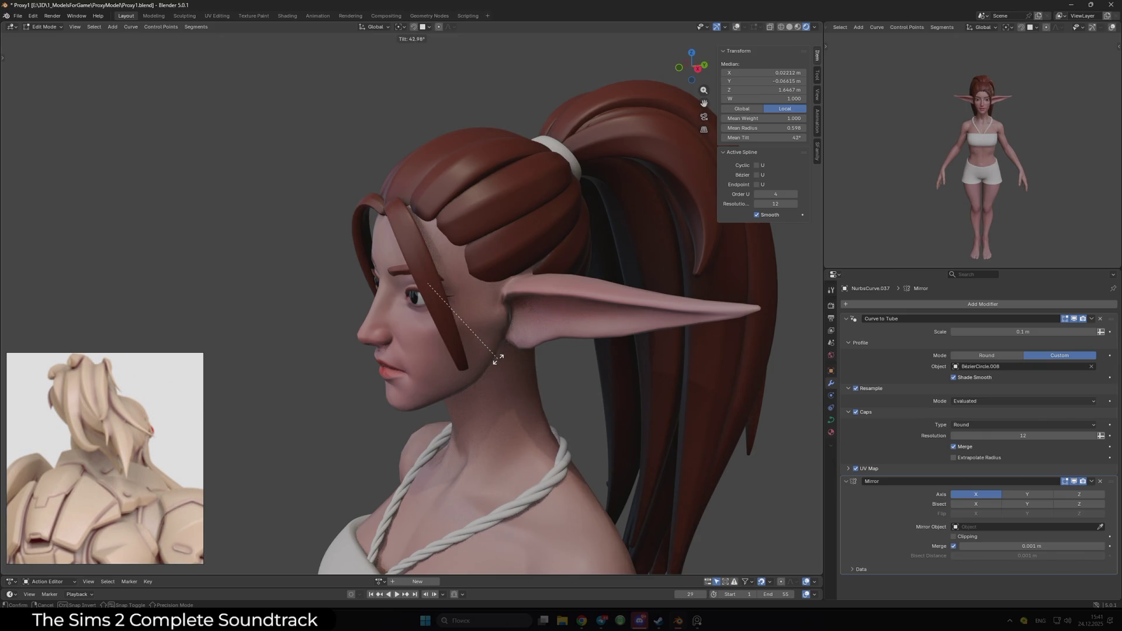
pyautogui.press('Escape')
pyautogui.scroll(-12, 500, 350)
pyautogui.moveTo(518, 340)
pyautogui.mouseDown(button='middle')
pyautogui.moveTo(619, 393)
pyautogui.moveTo(450, 261)
pyautogui.moveTo(486, 321)
pyautogui.moveTo(410, 300)
pyautogui.mouseUp(button='middle')
# - In top orthographic view, select BezierCircle.008 and open its points for editing
pyautogui.press('Tab')
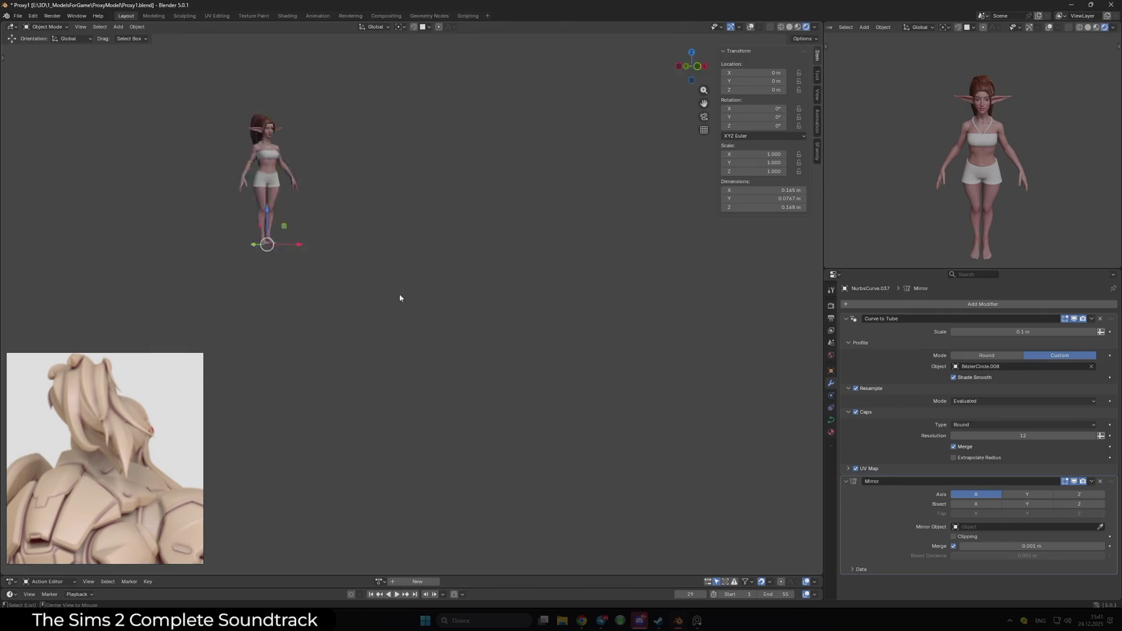
pyautogui.press('KP_1')
pyautogui.press('KP_7')
pyautogui.scroll(5, 475, 304)
pyautogui.click(541, 325)
pyautogui.scroll(4, 519, 339)
pyautogui.press('Tab')
# - Box-select the profile's top points and move them about 0.026 m down along Y
pyautogui.click(525, 349)
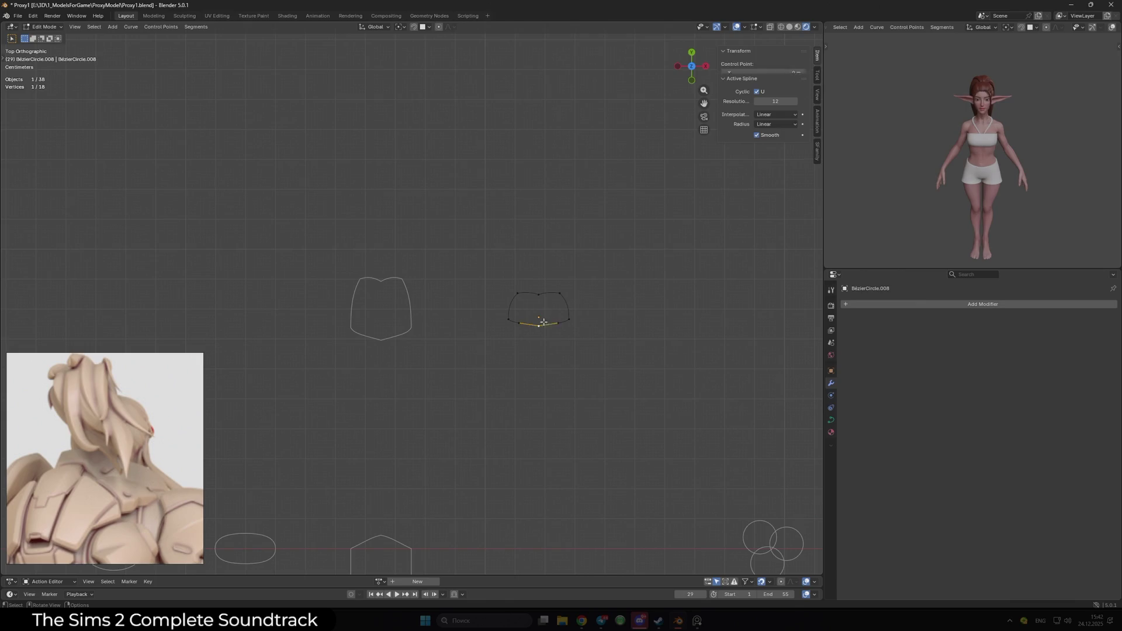
pyautogui.click(543, 322)
pyautogui.moveTo(491, 275); pyautogui.dragTo(590, 309)
pyautogui.press('g')
pyautogui.press('x')
pyautogui.press('y')
pyautogui.click(555, 295)
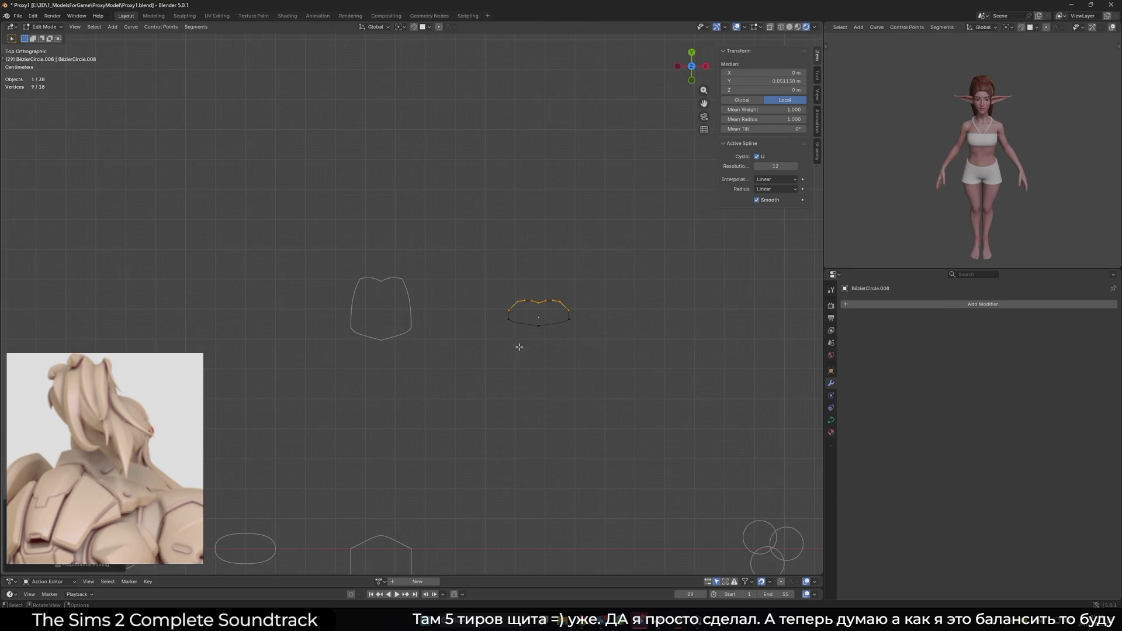
pyautogui.press('Tab')
# - Inspect both profile circles and box-select the right profile's bottom control points
pyautogui.click(397, 332)
pyautogui.press('Tab')
pyautogui.press('Tab')
pyautogui.click(542, 325)
pyautogui.press('Tab')
pyautogui.scroll(3, 542, 326)
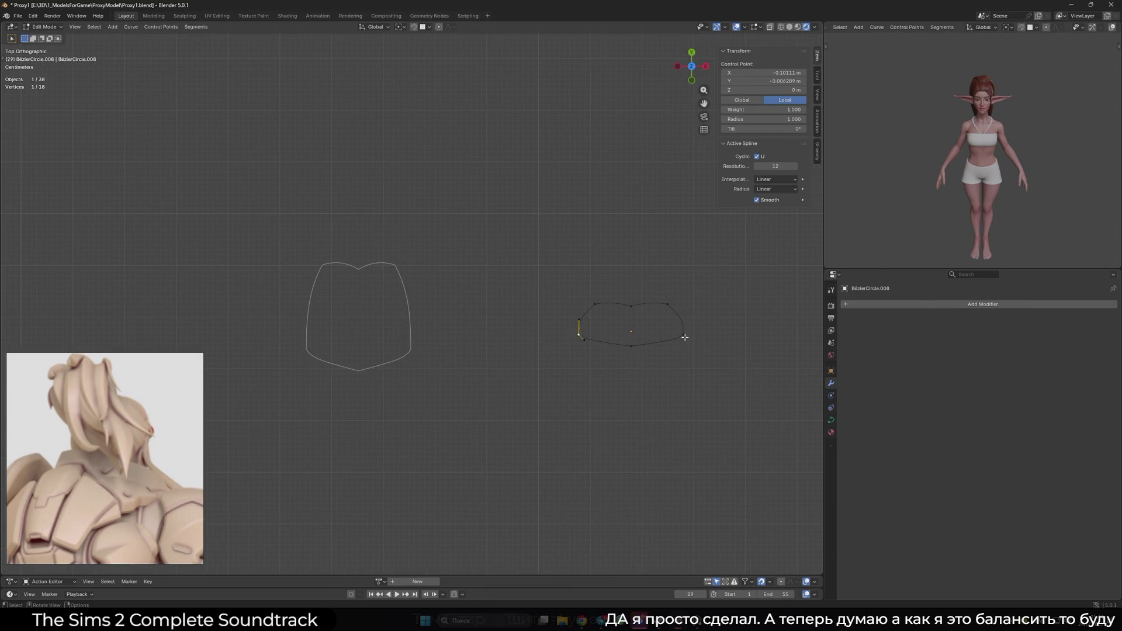
pyautogui.keyDown('shift'); pyautogui.click(579, 334); pyautogui.keyUp('shift')
pyautogui.moveTo(569, 337); pyautogui.dragTo(689, 342)
pyautogui.scroll(2, 721, 371)
pyautogui.scroll(-2, 758, 387)
# - Cancel the Y move of those points, return to Object Mode, and orbit to a perspective view
pyautogui.press('g')
pyautogui.press('y')
pyautogui.press('Escape')
pyautogui.press('Tab')
pyautogui.scroll(-10, 536, 379)
pyautogui.moveTo(535, 379)
pyautogui.mouseDown(button='middle')
pyautogui.moveTo(383, 345)
pyautogui.moveTo(534, 358)
pyautogui.moveTo(397, 301)
pyautogui.mouseUp(button='middle')
pyautogui.scroll(6, 534, 359)
pyautogui.scroll(6, 475, 363)
# - In Edit Mode, tilt all of the fringe strand's control points to 34.2°
pyautogui.click(519, 324)
pyautogui.press('Tab')
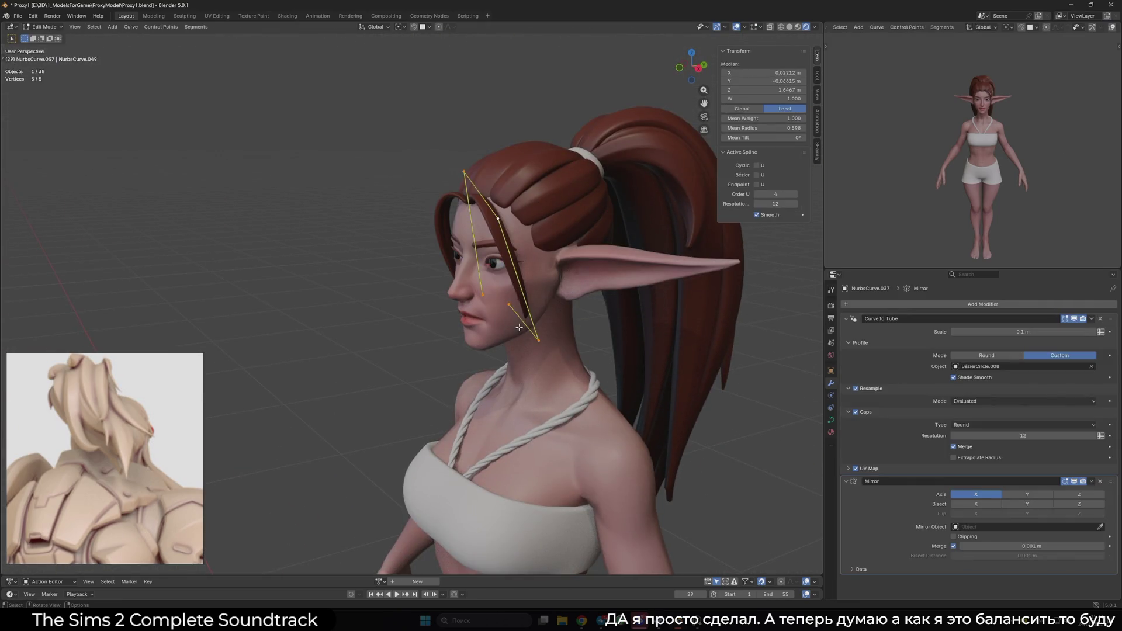
pyautogui.click(538, 297)
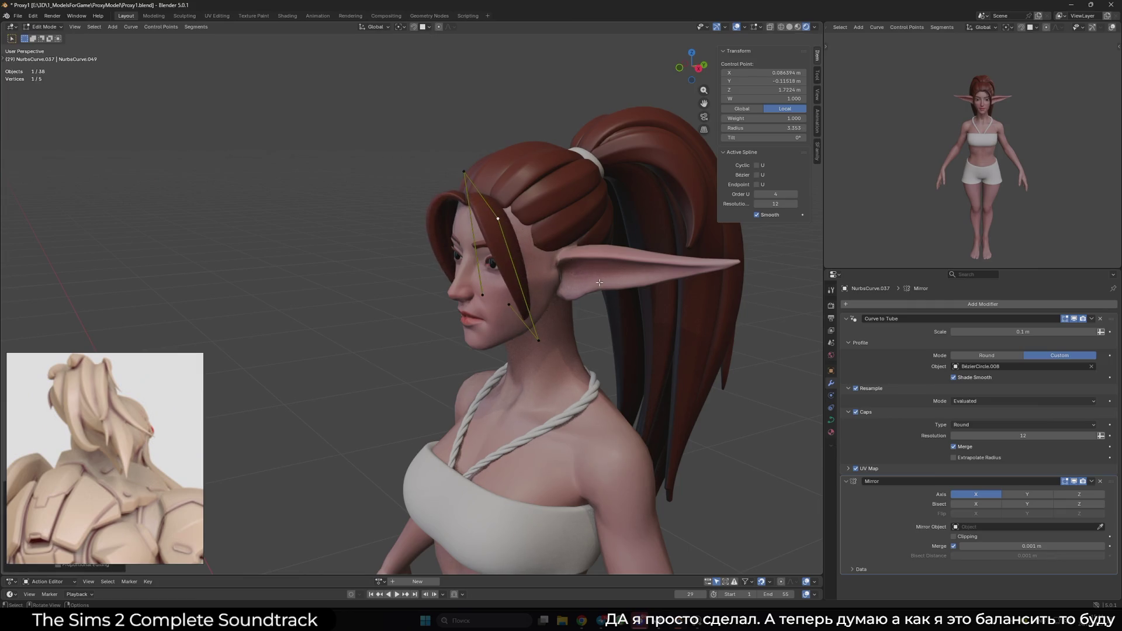
pyautogui.press('KP_Decimal')
pyautogui.hotkey('ctrl', 'z')
pyautogui.moveTo(597, 282); pyautogui.dragTo(590, 286, button='middle')
pyautogui.scroll(-3, 583, 293)
pyautogui.hotkey('shift', 'alt', 'z')
pyautogui.hotkey('ctrl', 't')
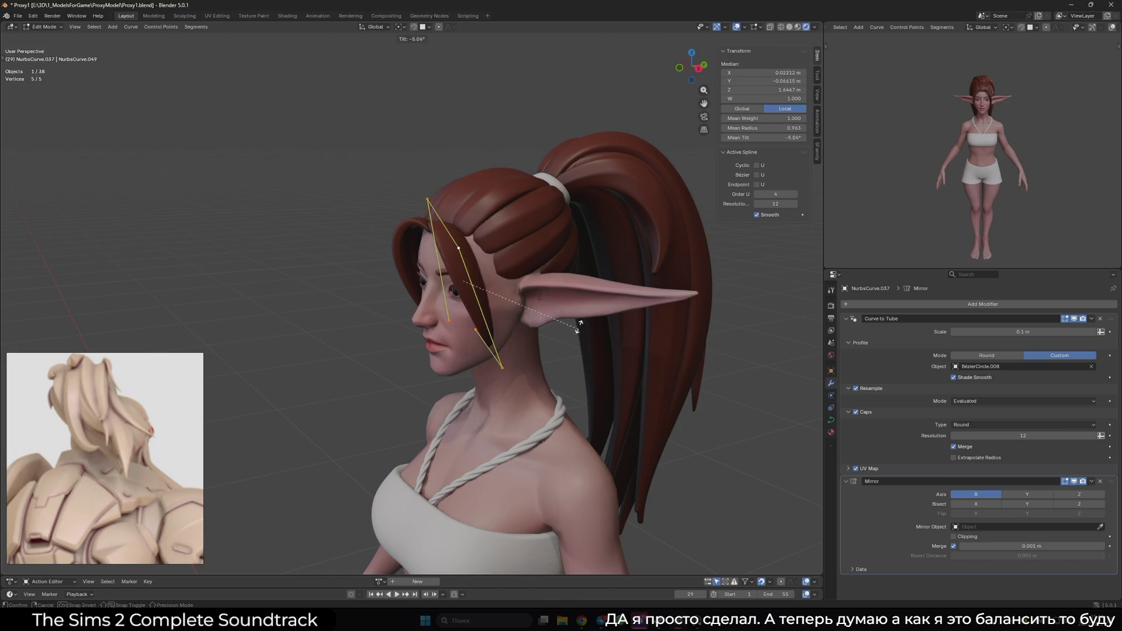
pyautogui.click(591, 328)
# - Reposition the strand's lower control points, pushing one point outward to the right
pyautogui.moveTo(671, 321)
pyautogui.mouseDown(button='middle')
pyautogui.moveTo(744, 317)
pyautogui.moveTo(637, 363)
pyautogui.moveTo(497, 363)
pyautogui.moveTo(451, 383)
pyautogui.mouseUp(button='middle')
pyautogui.scroll(5, 496, 362)
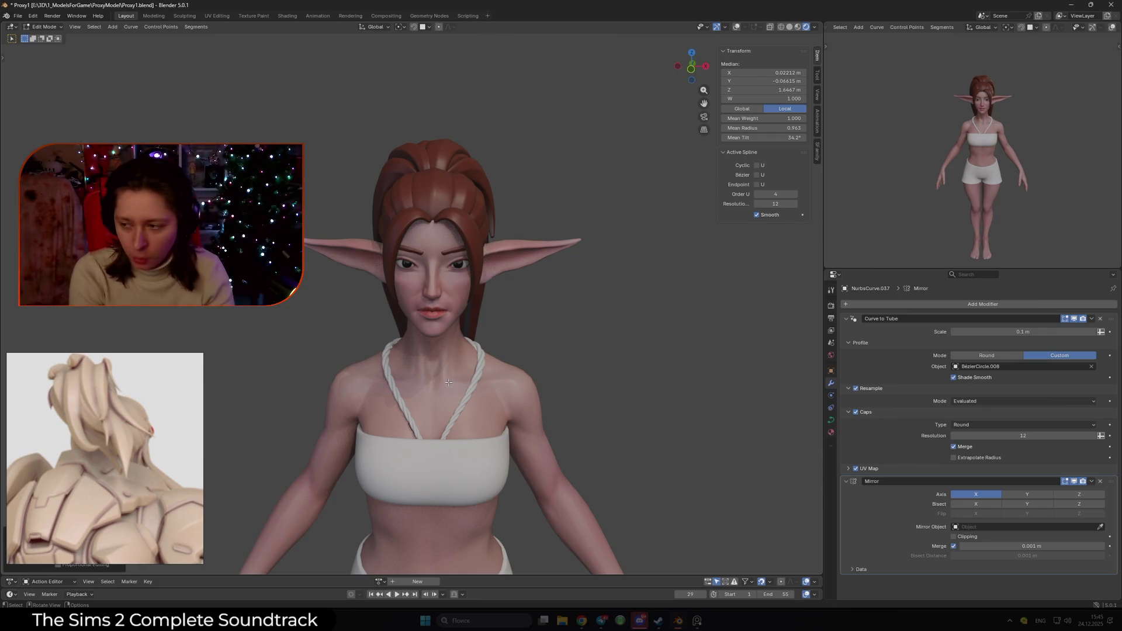
pyautogui.moveTo(475, 272)
pyautogui.mouseDown(button='middle')
pyautogui.moveTo(446, 270)
pyautogui.moveTo(518, 295)
pyautogui.mouseUp(button='middle')
pyautogui.scroll(3, 518, 295)
pyautogui.press('g')
pyautogui.press('Escape')
pyautogui.click(512, 229)
pyautogui.press('g')
pyautogui.click(468, 273)
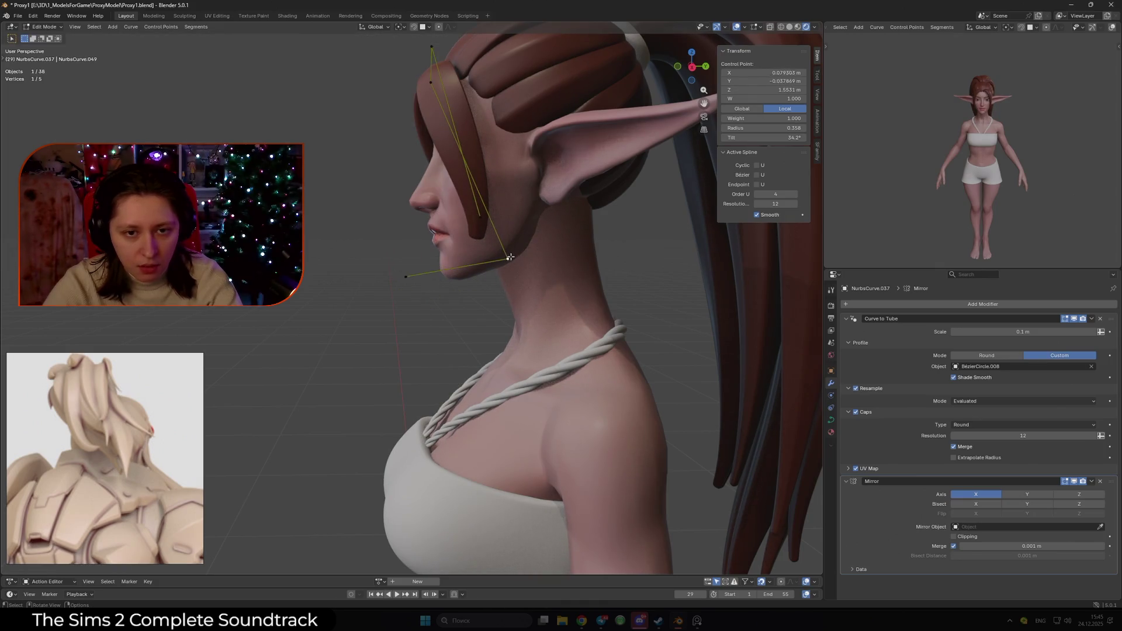
pyautogui.click(458, 132)
pyautogui.moveTo(457, 132)
pyautogui.mouseDown(button='middle')
pyautogui.moveTo(607, 186)
pyautogui.moveTo(584, 207)
pyautogui.mouseUp(button='middle')
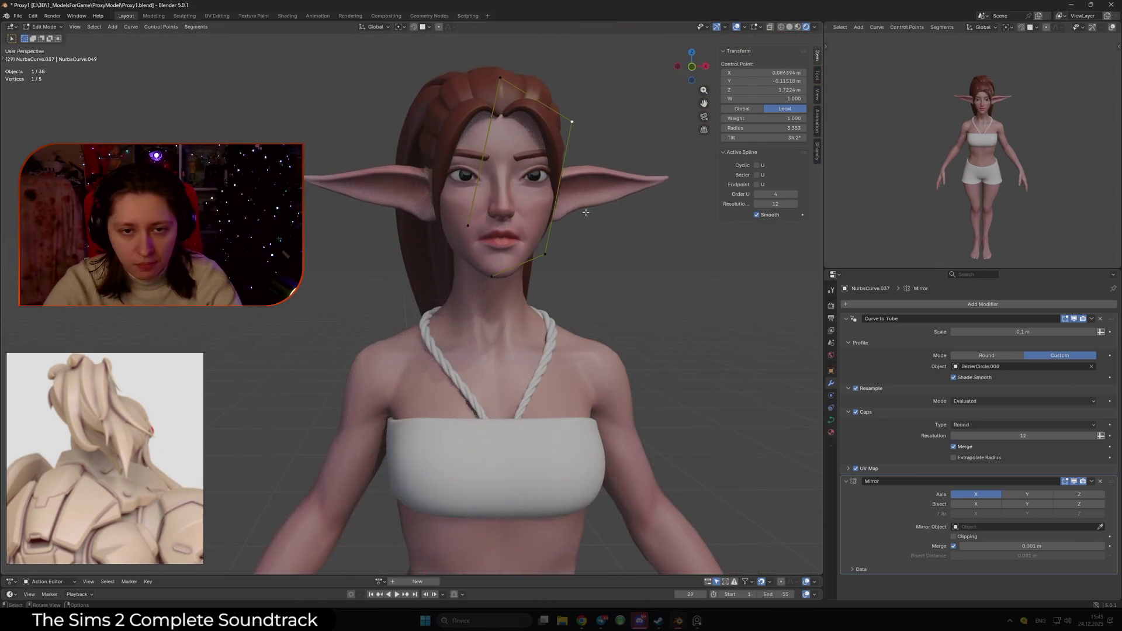
pyautogui.press('g')
pyautogui.click(572, 257)
# - Subdivide between the top-right points and place the new point forward past the jaw
pyautogui.keyDown('shift'); pyautogui.click(572, 122); pyautogui.keyUp('shift')
pyautogui.rightClick(575, 119)
pyautogui.click(590, 125)
pyautogui.click(571, 193)
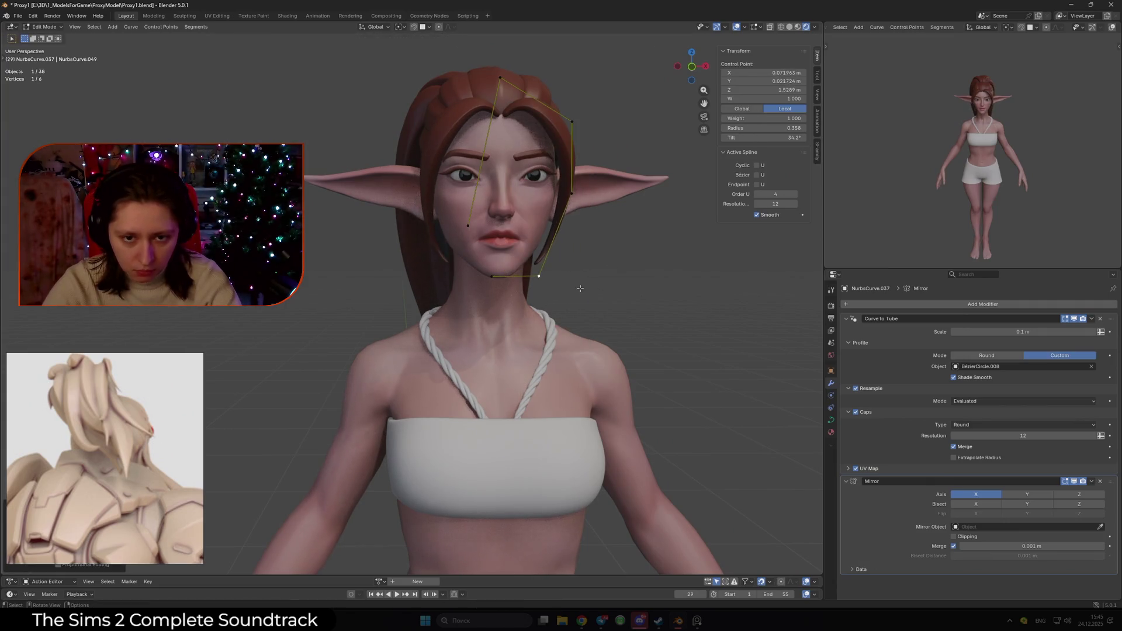
pyautogui.press('KP_3')
pyautogui.press('g')
pyautogui.click(375, 247)
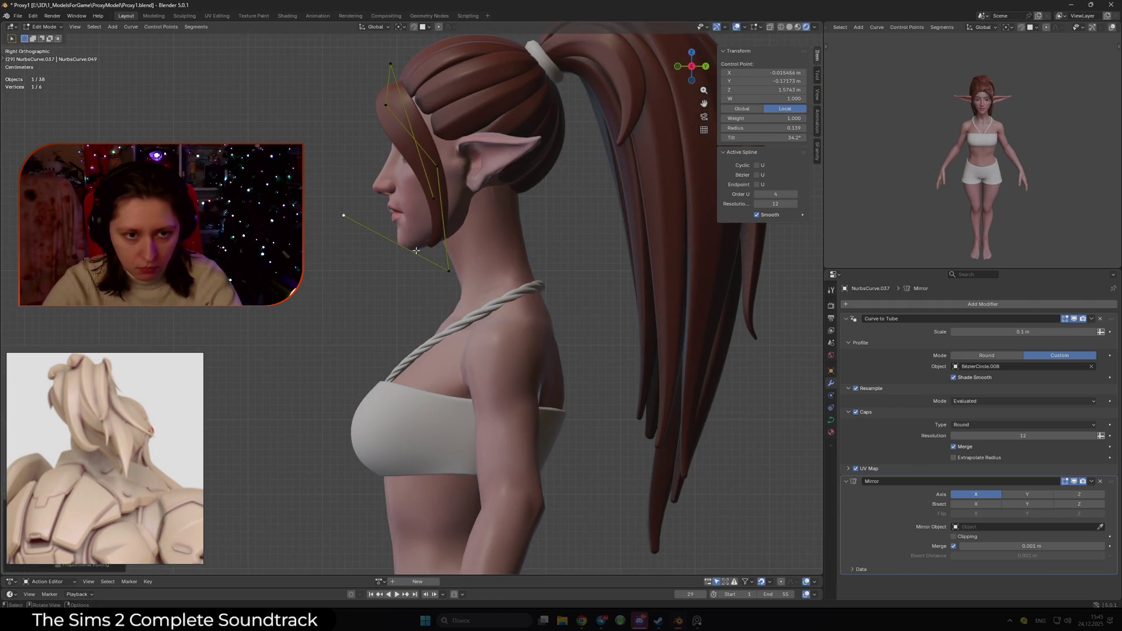
# - Adjust the point's thickness, leaving the end radius at 0.151
pyautogui.press('g')
pyautogui.click(438, 268)
pyautogui.hotkey('alt', 's')
pyautogui.click(411, 265)
pyautogui.press('w')
pyautogui.press('w')
pyautogui.scroll(-10, 368, 205)
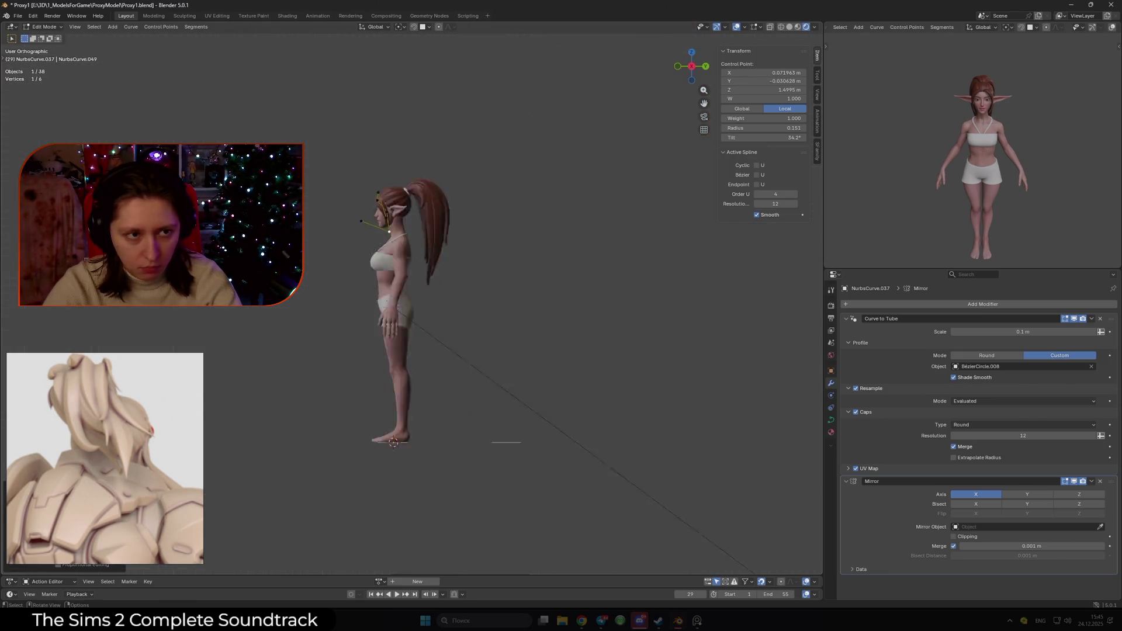
pyautogui.scroll(10, 306, 220)
# - Subdivide between two selected points and pull the new midpoint down under the chin
pyautogui.press('w')
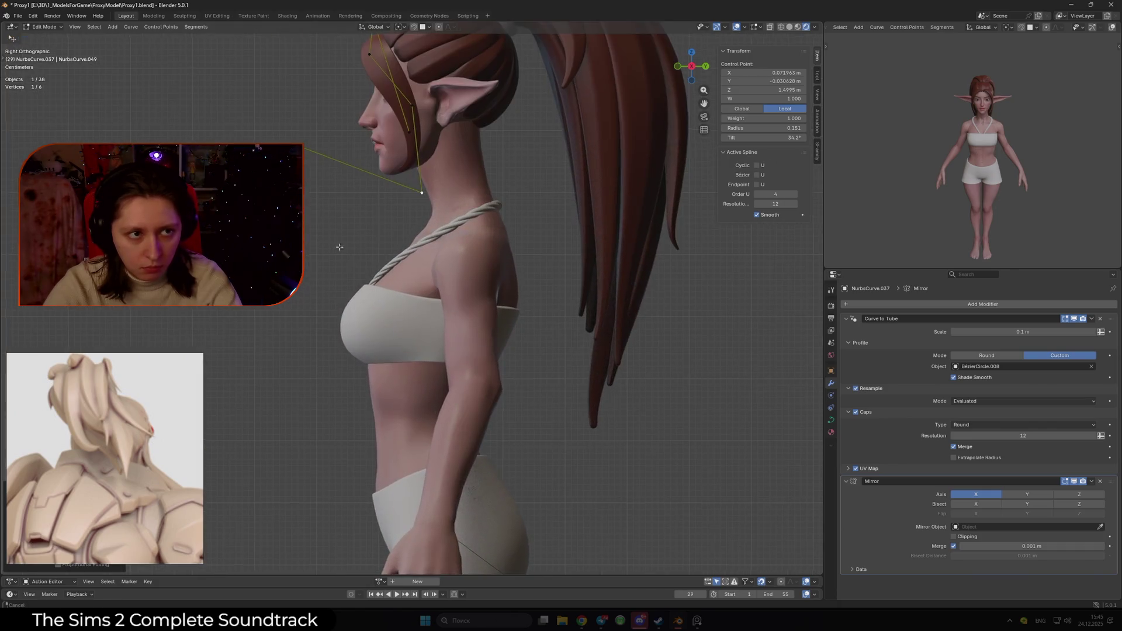
pyautogui.keyDown('shift'); pyautogui.click(343, 193); pyautogui.keyUp('shift')
pyautogui.rightClick(344, 190)
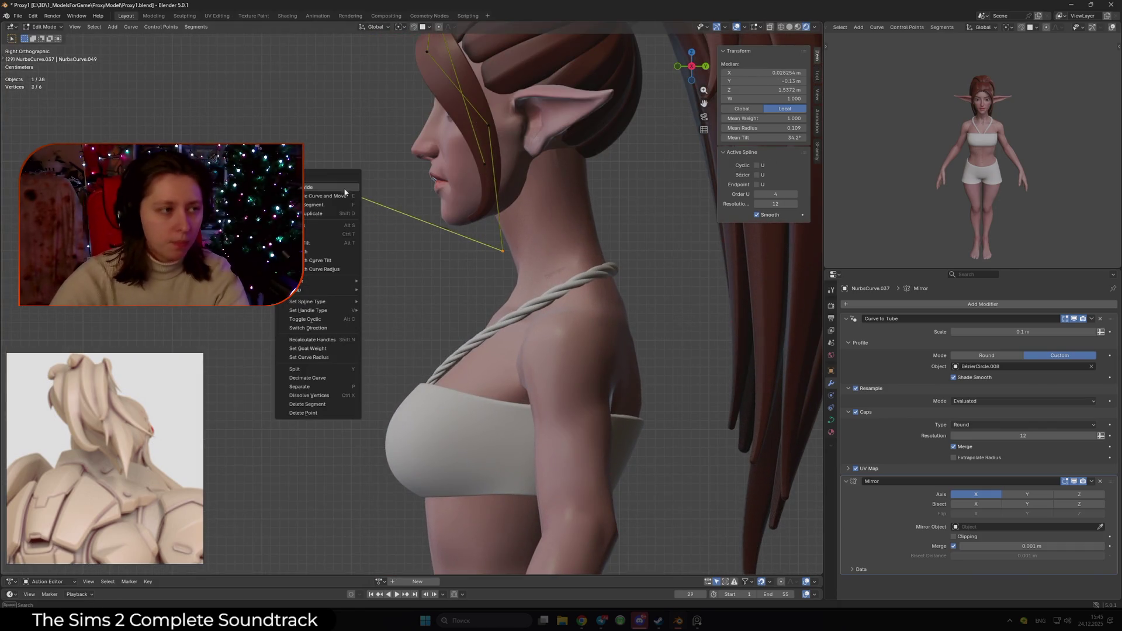
pyautogui.click(344, 188)
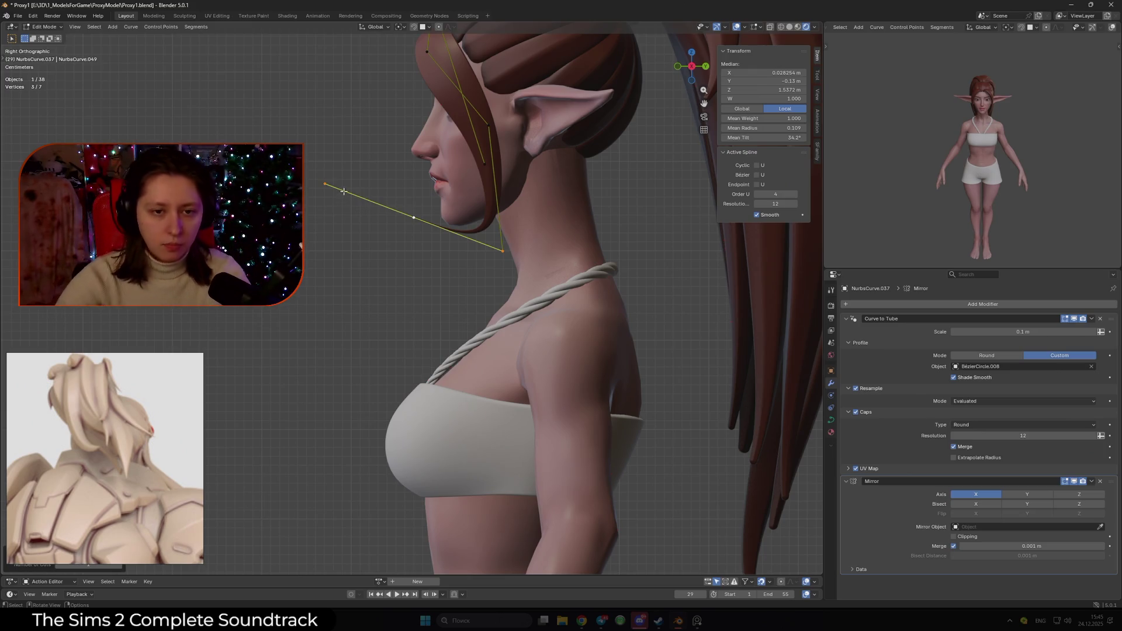
pyautogui.click(413, 219)
pyautogui.press('g')
pyautogui.click(446, 257)
# - Try thickening points and moving the front endpoint, then undo the endpoint changes
pyautogui.keyDown('shift'); pyautogui.click(503, 252); pyautogui.keyUp('shift')
pyautogui.hotkey('alt', 's')
pyautogui.click(496, 274)
pyautogui.click(325, 184)
pyautogui.press('g')
pyautogui.click(487, 247)
pyautogui.hotkey('alt', 's')
pyautogui.click(389, 204)
pyautogui.hotkey('ctrl', 'z')
pyautogui.hotkey('ctrl', 'z')
# - Check the strand's shape from the side and front orthographic views
pyautogui.moveTo(388, 205); pyautogui.dragTo(503, 251, button='middle')
pyautogui.press('KP_3')
pyautogui.press('KP_1')
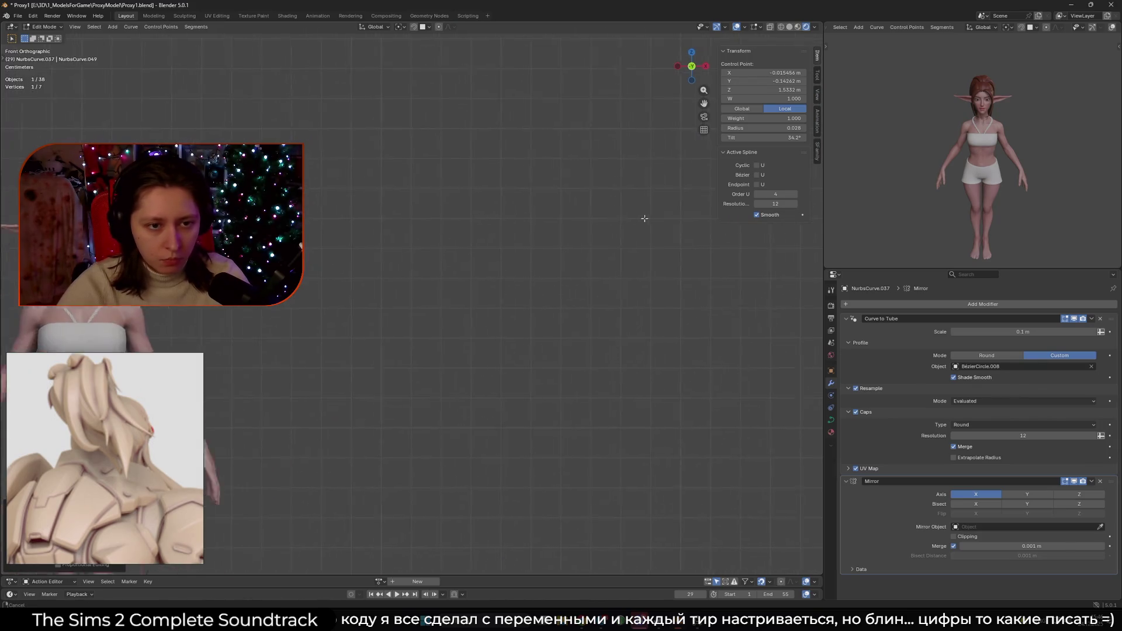
pyautogui.moveTo(335, 231)
pyautogui.mouseDown(button='middle')
pyautogui.moveTo(542, 221)
pyautogui.moveTo(514, 224)
pyautogui.mouseUp(button='middle')
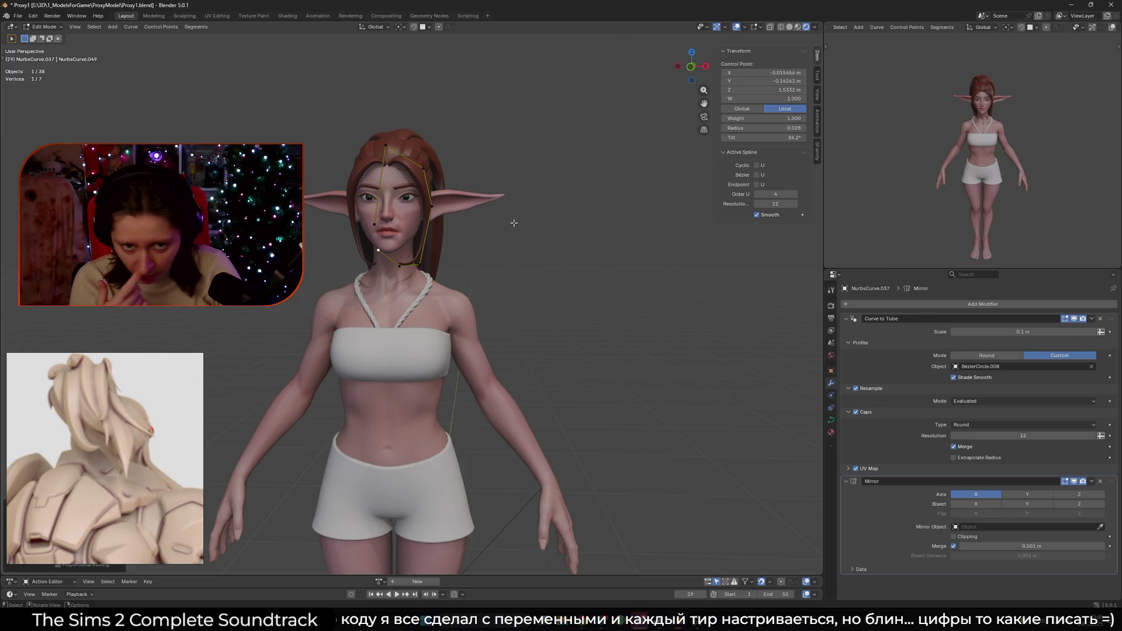
pyautogui.press('KP_3')
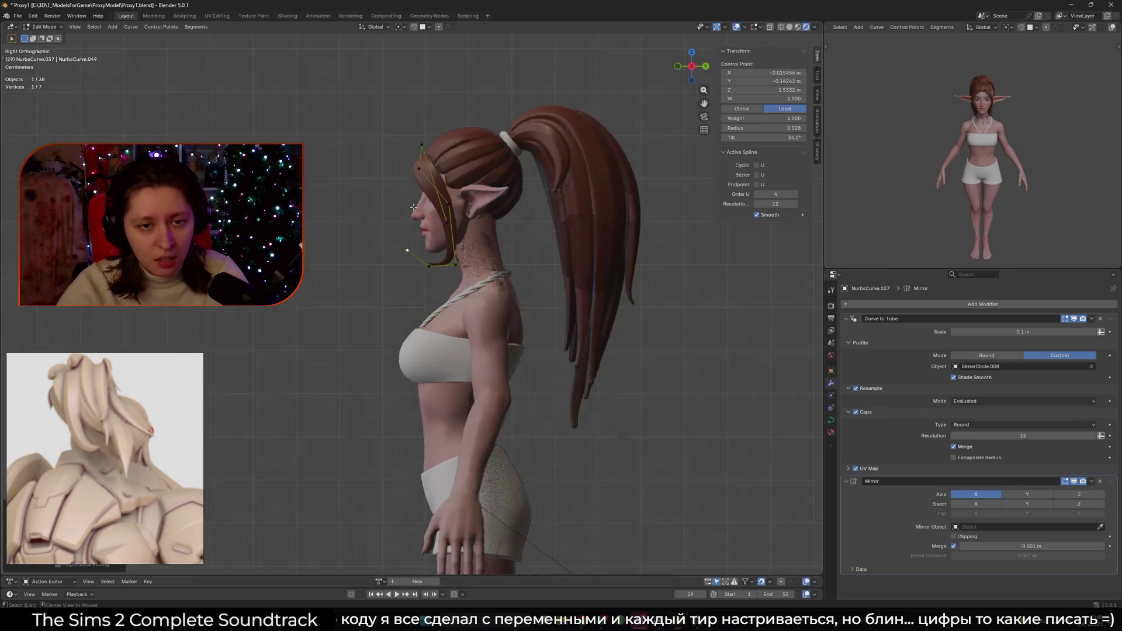
# - Move the fringe's top control point and disable merging in the Mirror modifier
pyautogui.scroll(3, 434, 305)
pyautogui.scroll(2, 434, 304)
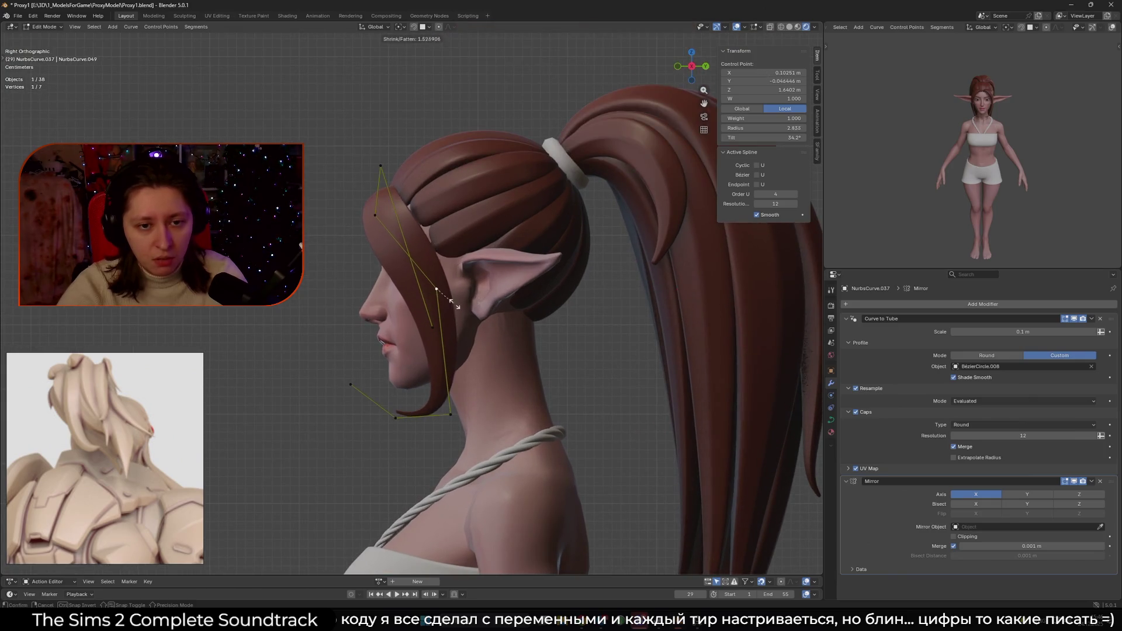
pyautogui.moveTo(434, 304)
pyautogui.mouseDown(button='middle')
pyautogui.moveTo(450, 282)
pyautogui.moveTo(381, 232)
pyautogui.moveTo(367, 172)
pyautogui.mouseUp(button='middle')
pyautogui.click(431, 215)
pyautogui.click(321, 325)
pyautogui.press('g')
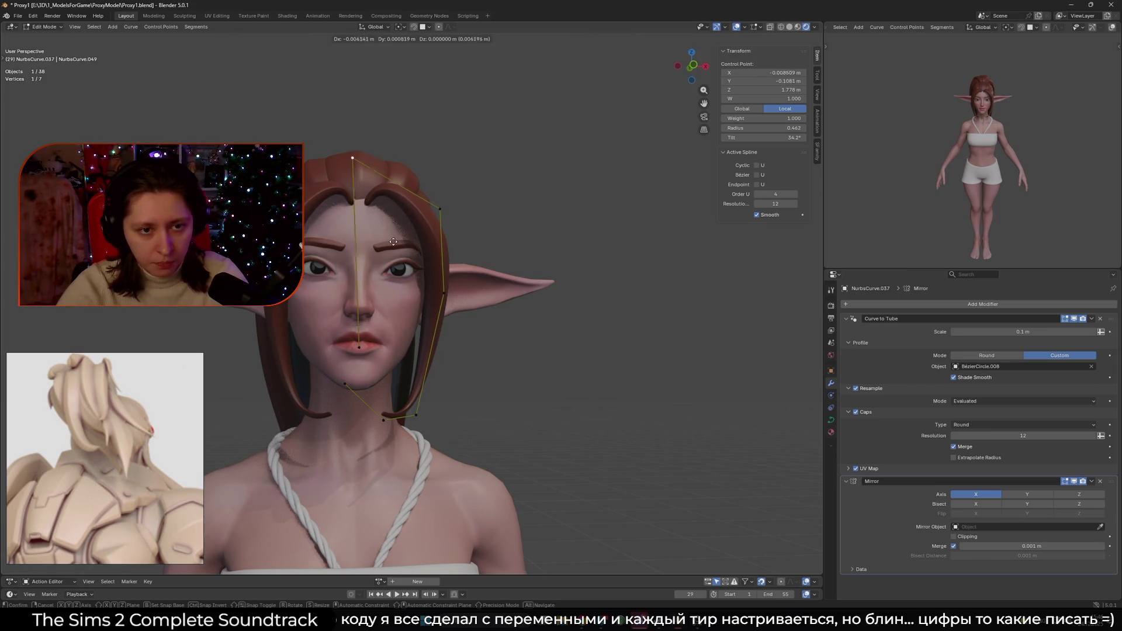
pyautogui.click(387, 241)
pyautogui.click(953, 545)
# - Twist the tilt of three control points near the chin
pyautogui.moveTo(409, 350)
pyautogui.mouseDown(button='middle')
pyautogui.moveTo(471, 347)
pyautogui.moveTo(492, 302)
pyautogui.moveTo(503, 310)
pyautogui.mouseUp(button='middle')
pyautogui.scroll(5, 515, 321)
pyautogui.click(522, 329)
pyautogui.keyDown('shift'); pyautogui.click(475, 330); pyautogui.keyUp('shift')
pyautogui.keyDown('shift'); pyautogui.click(448, 310); pyautogui.keyUp('shift')
pyautogui.hotkey('ctrl', 't')
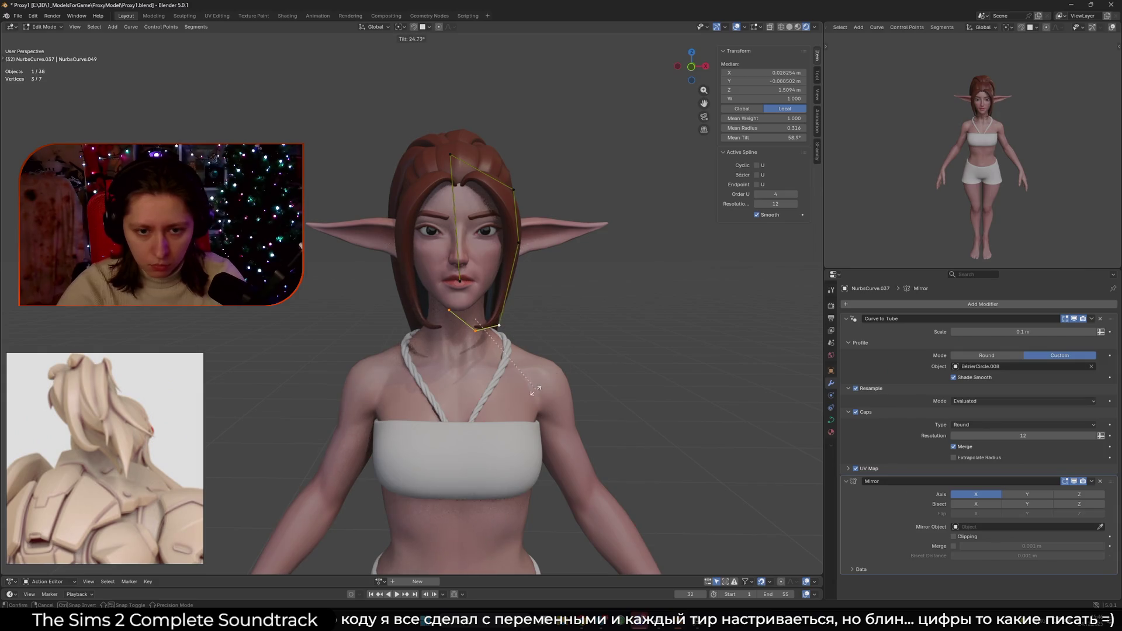
pyautogui.click(512, 401)
pyautogui.click(505, 323)
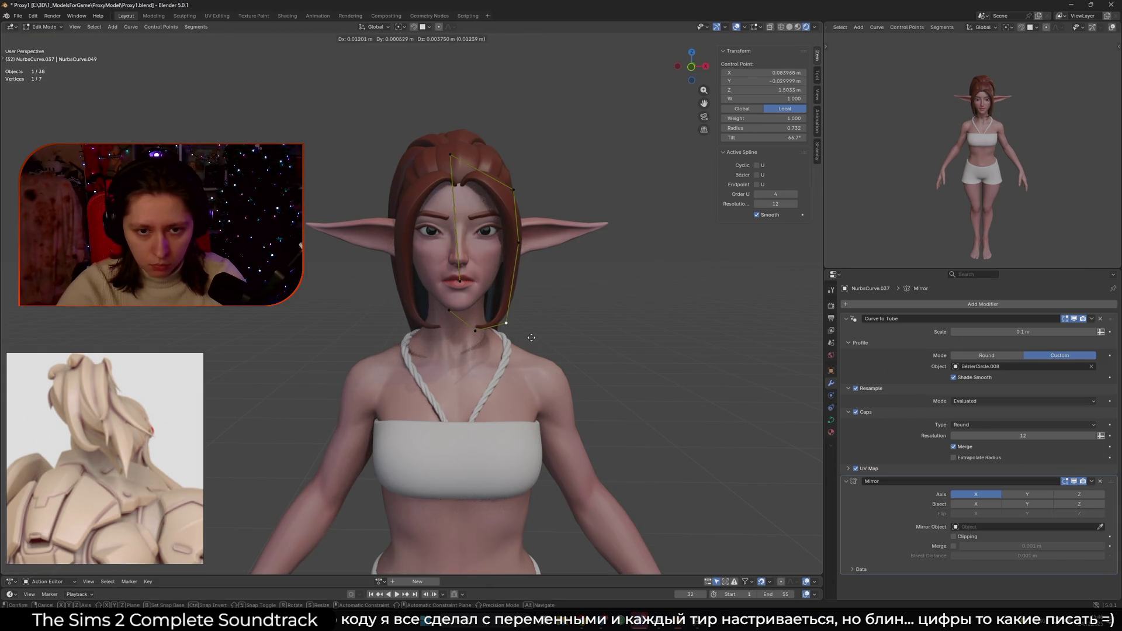
pyautogui.scroll(-3, 512, 258)
# - Move the strand's two end points and rotate the chin points
pyautogui.moveTo(510, 263)
pyautogui.mouseDown(button='middle')
pyautogui.moveTo(503, 274)
pyautogui.moveTo(596, 281)
pyautogui.moveTo(417, 273)
pyautogui.moveTo(433, 268)
pyautogui.moveTo(421, 263)
pyautogui.moveTo(428, 250)
pyautogui.moveTo(449, 275)
pyautogui.moveTo(491, 273)
pyautogui.mouseUp(button='middle')
pyautogui.scroll(3, 421, 263)
pyautogui.keyDown('shift'); pyautogui.click(410, 235); pyautogui.keyUp('shift')
pyautogui.press('g')
pyautogui.click(491, 296)
pyautogui.click(482, 271)
pyautogui.keyDown('shift'); pyautogui.moveTo(403, 239); pyautogui.dragTo(526, 333); pyautogui.keyUp('shift')
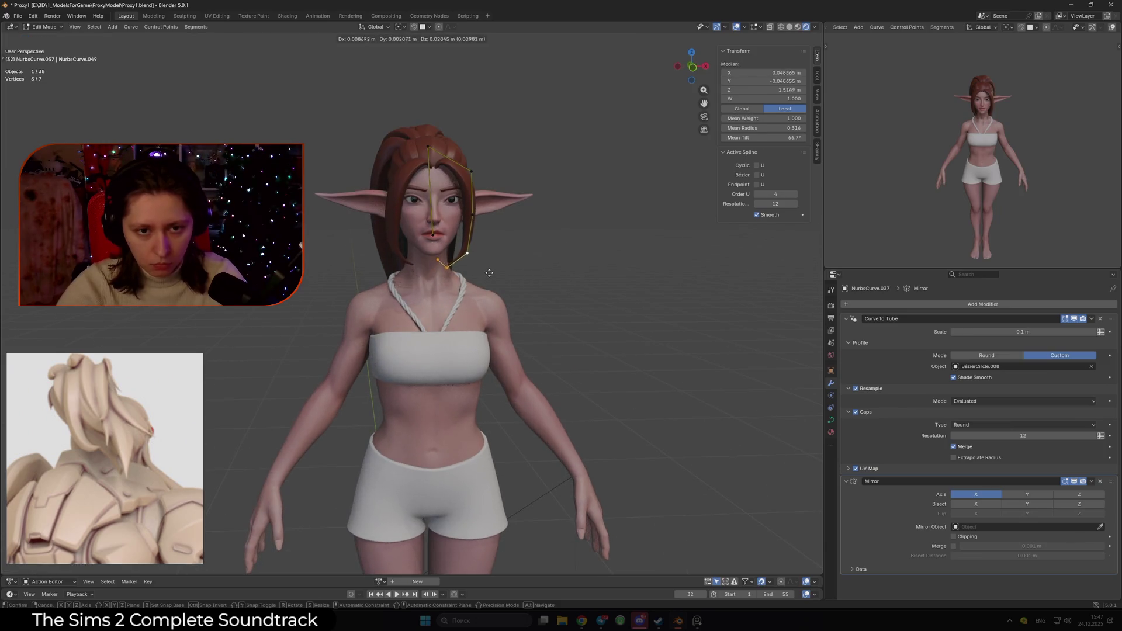
pyautogui.press('KP_3')
pyautogui.press('KP_1')
pyautogui.press('r')
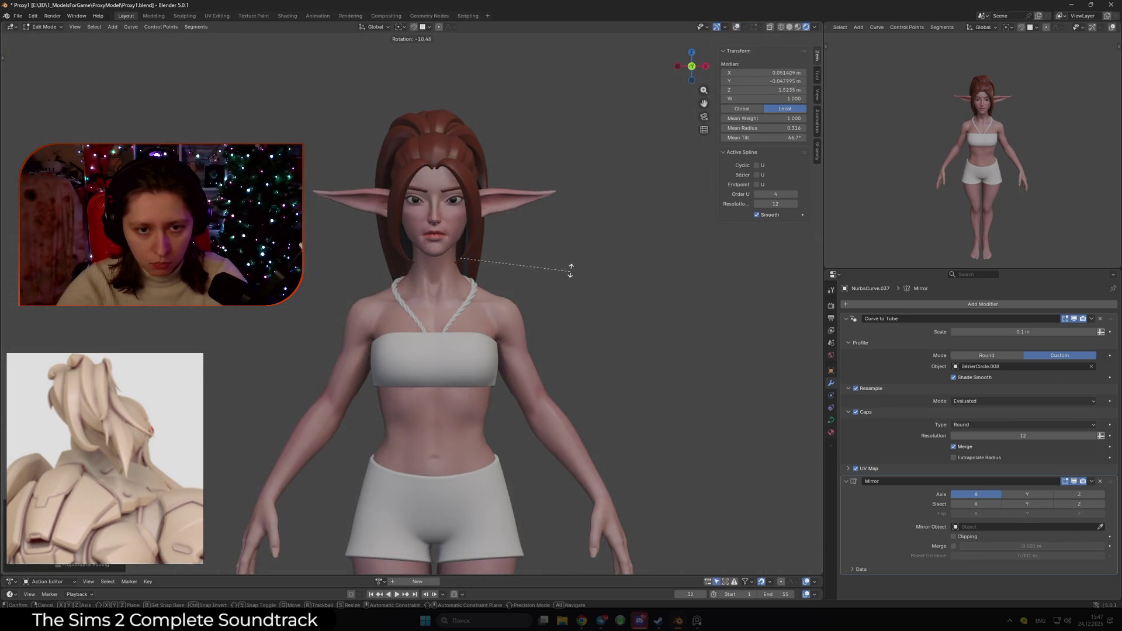
pyautogui.click(563, 252)
# - Shift the strand's top points sideways along X and refine another control point's position
pyautogui.moveTo(563, 251)
pyautogui.mouseDown(button='middle')
pyautogui.moveTo(584, 263)
pyautogui.moveTo(545, 270)
pyautogui.mouseUp(button='middle')
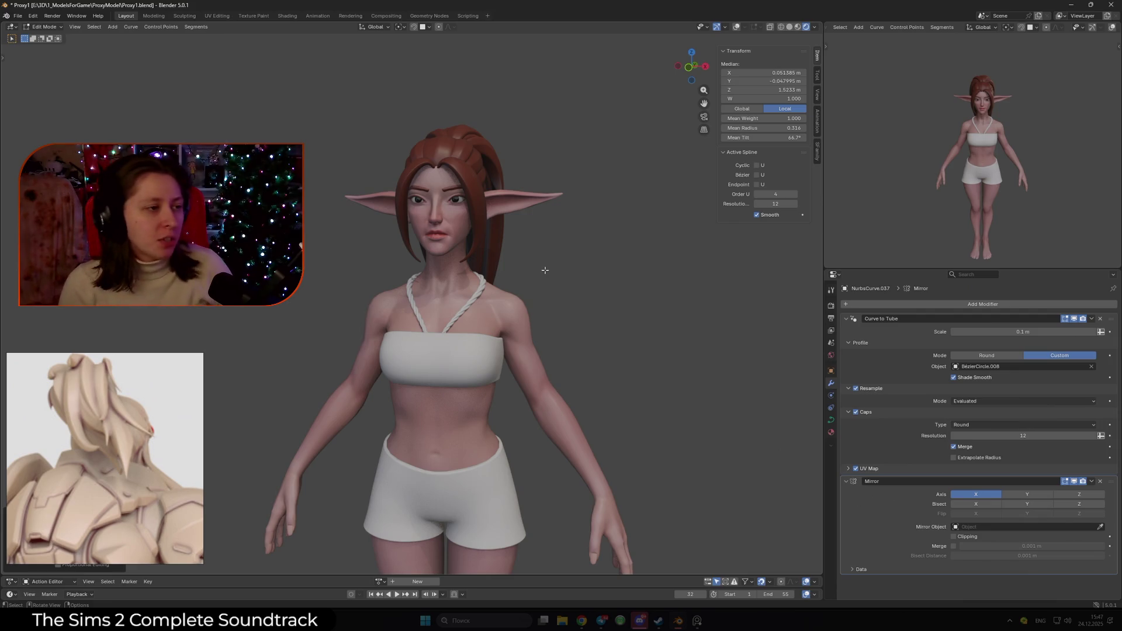
pyautogui.scroll(5, 555, 216)
pyautogui.hotkey('shift', 'alt', 'z')
pyautogui.click(499, 212)
pyautogui.moveTo(500, 216); pyautogui.dragTo(475, 238, button='middle')
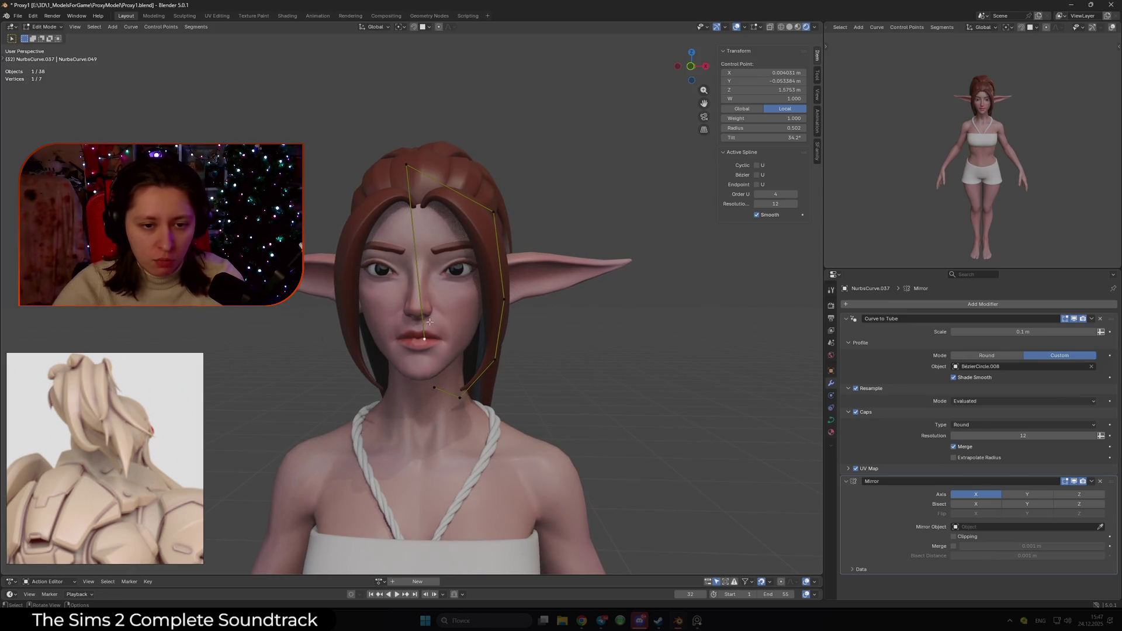
pyautogui.moveTo(430, 319); pyautogui.dragTo(416, 316, button='middle')
pyautogui.keyDown('shift'); pyautogui.click(405, 165); pyautogui.keyUp('shift')
pyautogui.press('g')
pyautogui.press('x')
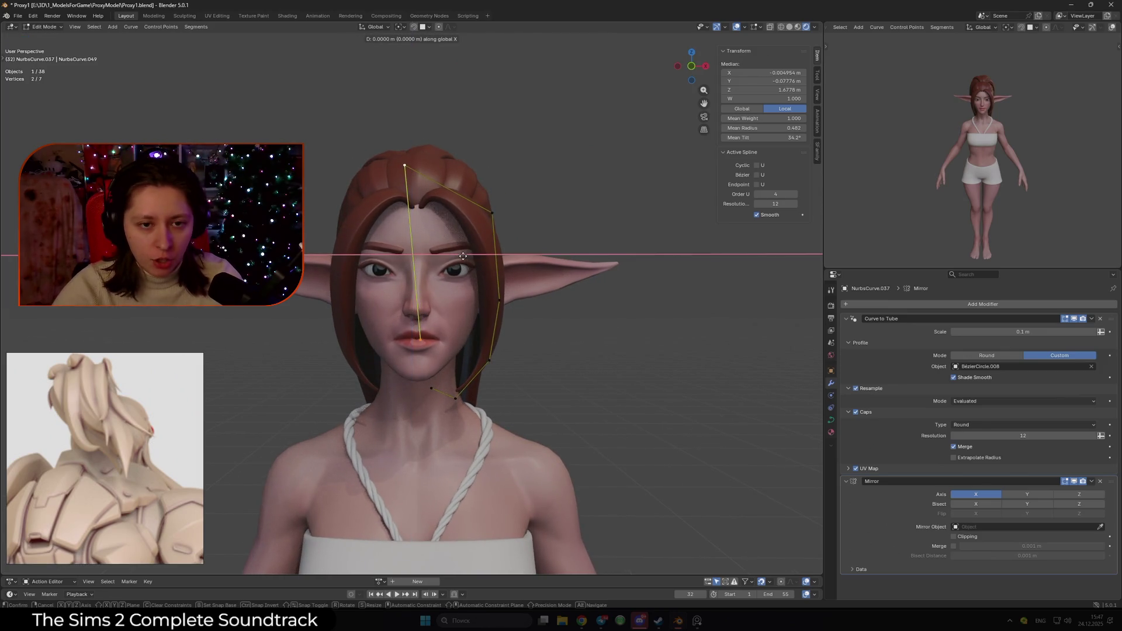
pyautogui.click(461, 256)
pyautogui.moveTo(461, 256); pyautogui.dragTo(494, 217, button='middle')
pyautogui.click(494, 217)
pyautogui.press('g')
pyautogui.click(510, 254)
# - Reposition the top control point and move the lip-level point left
pyautogui.click(402, 170)
pyautogui.press('g')
pyautogui.click(451, 212)
pyautogui.click(421, 339)
pyautogui.click(411, 322)
pyautogui.click(416, 178)
pyautogui.moveTo(416, 178)
pyautogui.mouseDown(button='middle')
pyautogui.moveTo(366, 263)
pyautogui.moveTo(422, 244)
pyautogui.mouseUp(button='middle')
pyautogui.scroll(3, 482, 222)
pyautogui.moveTo(482, 222)
pyautogui.mouseDown(button='middle')
pyautogui.moveTo(350, 243)
pyautogui.moveTo(447, 268)
pyautogui.moveTo(491, 251)
pyautogui.mouseUp(button='middle')
# - Set the strand's lower jaw-side control point radius to 1.677
pyautogui.click(448, 264)
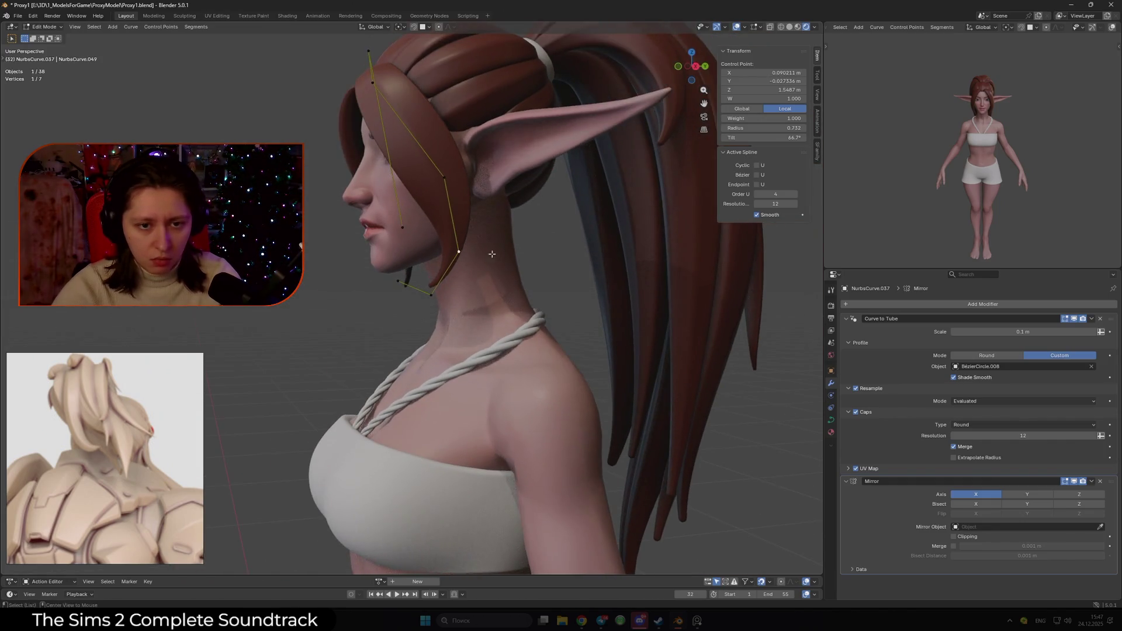
pyautogui.click(458, 252)
pyautogui.hotkey('alt', 's')
pyautogui.click(483, 259)
pyautogui.moveTo(482, 259)
pyautogui.mouseDown(button='middle')
pyautogui.moveTo(649, 251)
pyautogui.moveTo(444, 252)
pyautogui.moveTo(461, 251)
pyautogui.mouseUp(button='middle')
pyautogui.scroll(4, 462, 252)
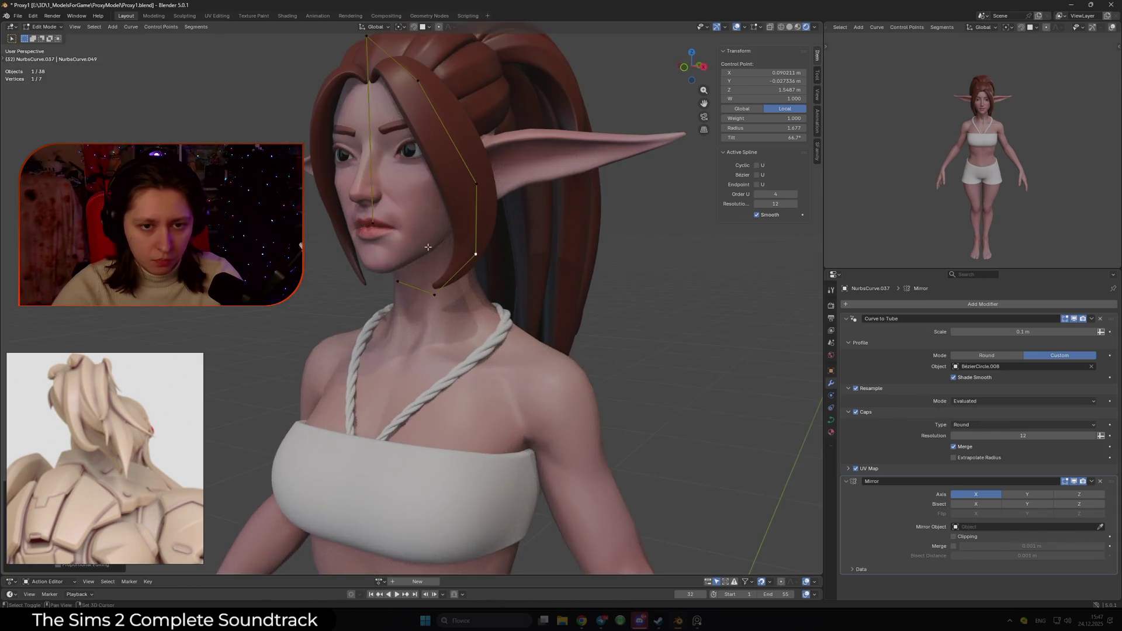
pyautogui.hotkey('ctrl', 't')
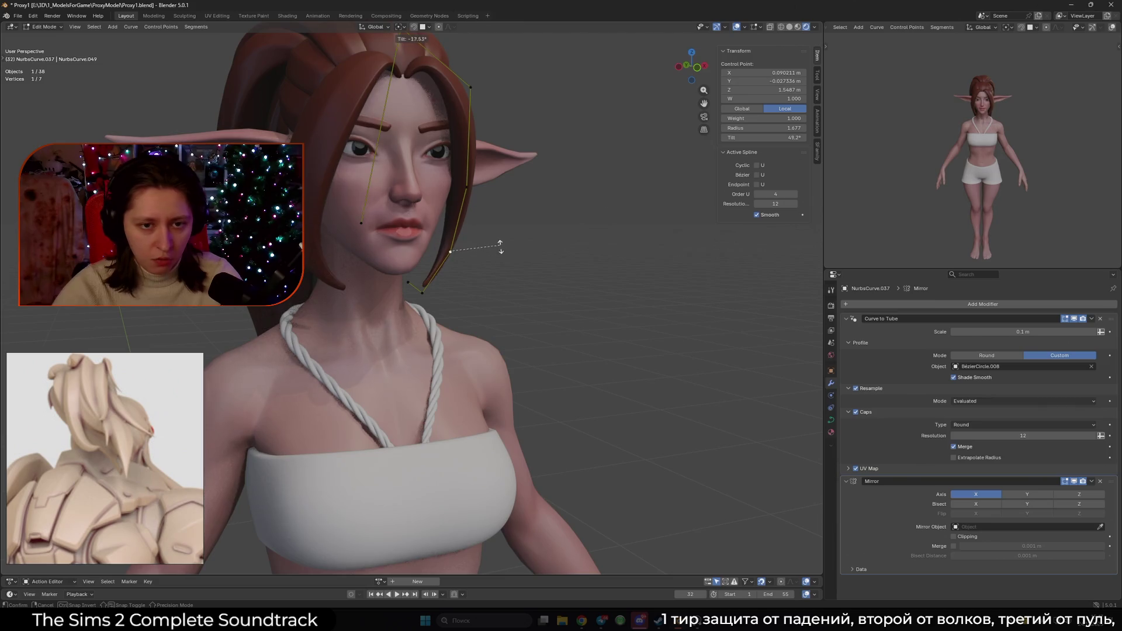
# - Confirm a 44.7° tilt on the control point beside the cheek and add a second point
pyautogui.click(502, 244)
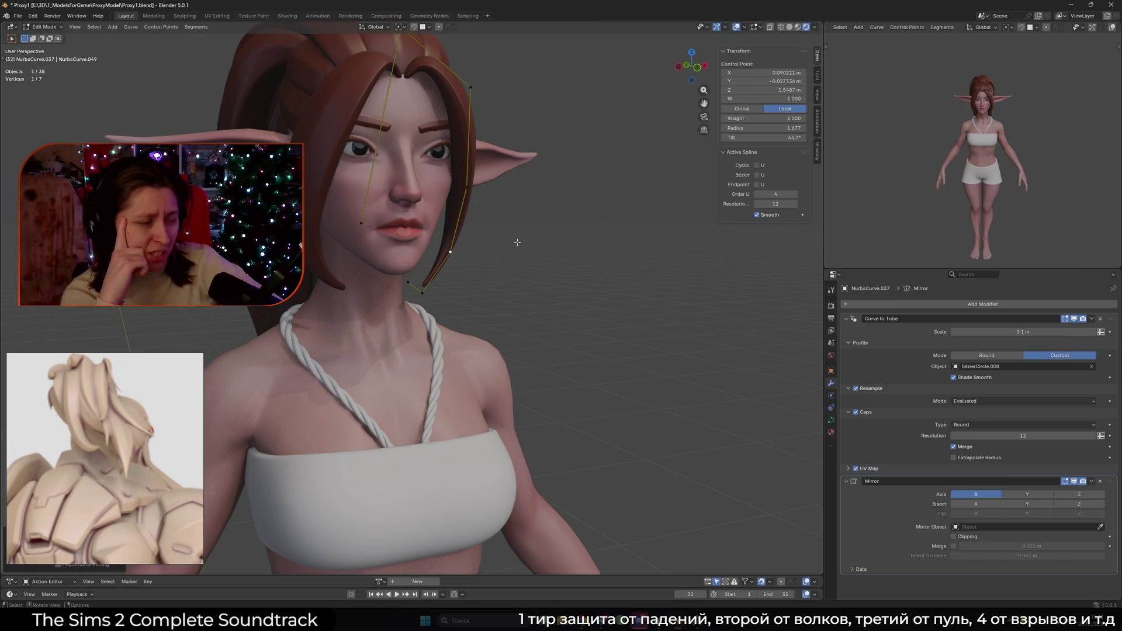
pyautogui.keyDown('shift'); pyautogui.click(408, 286); pyautogui.keyUp('shift')
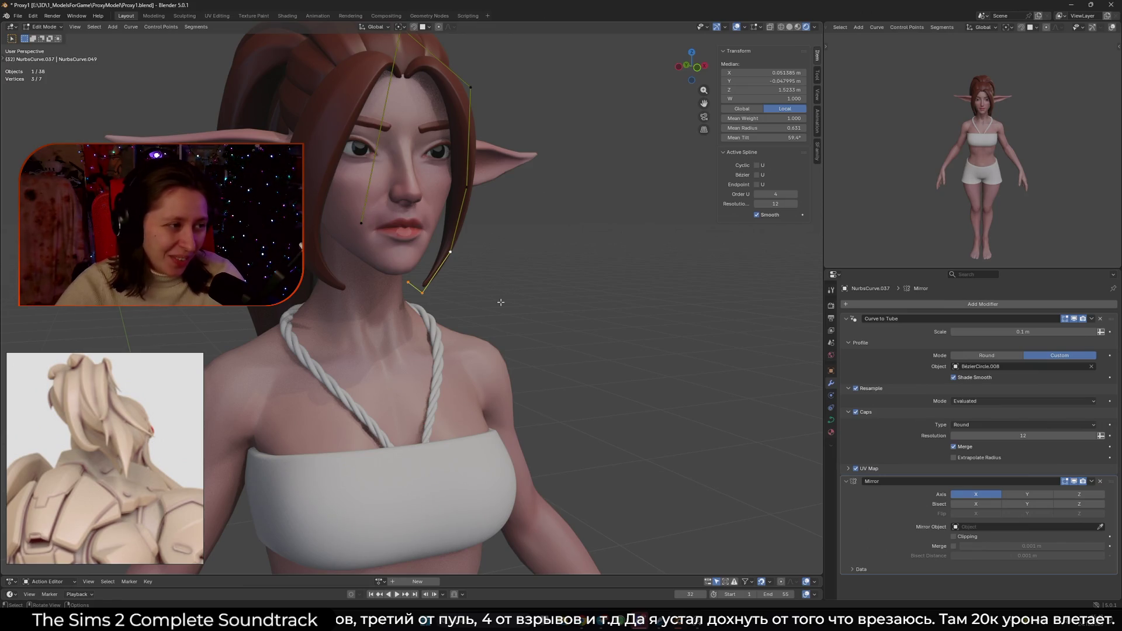
pyautogui.moveTo(553, 306)
pyautogui.mouseDown(button='middle')
pyautogui.moveTo(579, 324)
pyautogui.moveTo(581, 240)
pyautogui.moveTo(593, 293)
pyautogui.moveTo(574, 306)
pyautogui.moveTo(586, 361)
pyautogui.mouseUp(button='middle')
# - Tilt the fringe strand's two selected points to a 12.7° mean tilt
pyautogui.hotkey('shift', 'alt', 'z')
pyautogui.hotkey('ctrl', 't')
pyautogui.click(578, 256)
pyautogui.hotkey('shift', 'alt', 'z')
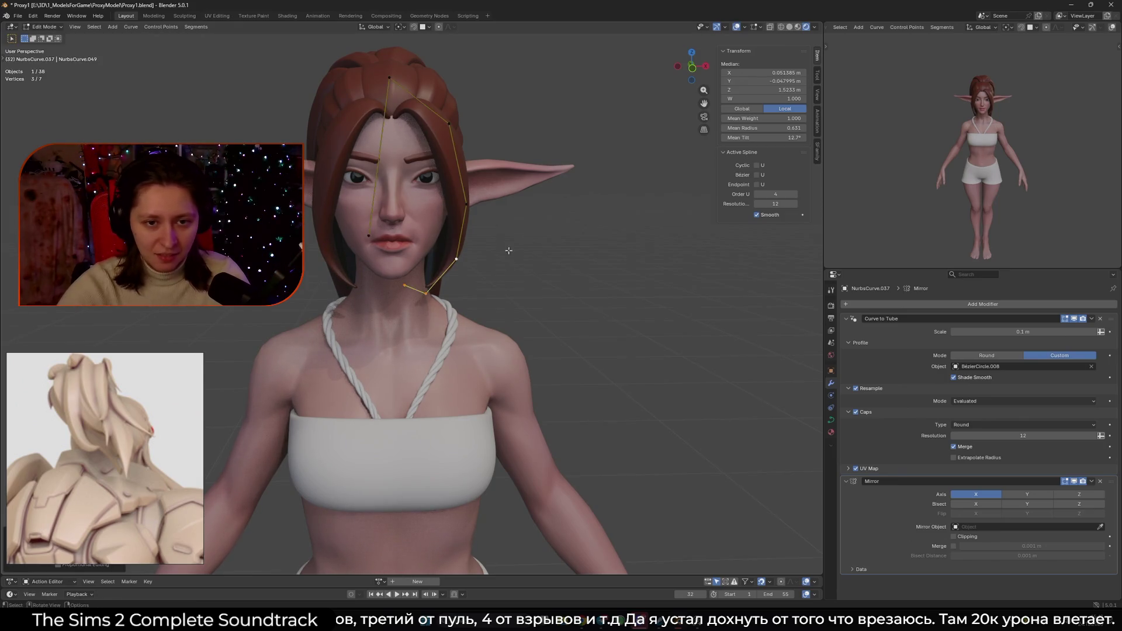
pyautogui.scroll(-3, 513, 282)
# - From a side view, select a front hair strand for point editing
pyautogui.press('Tab')
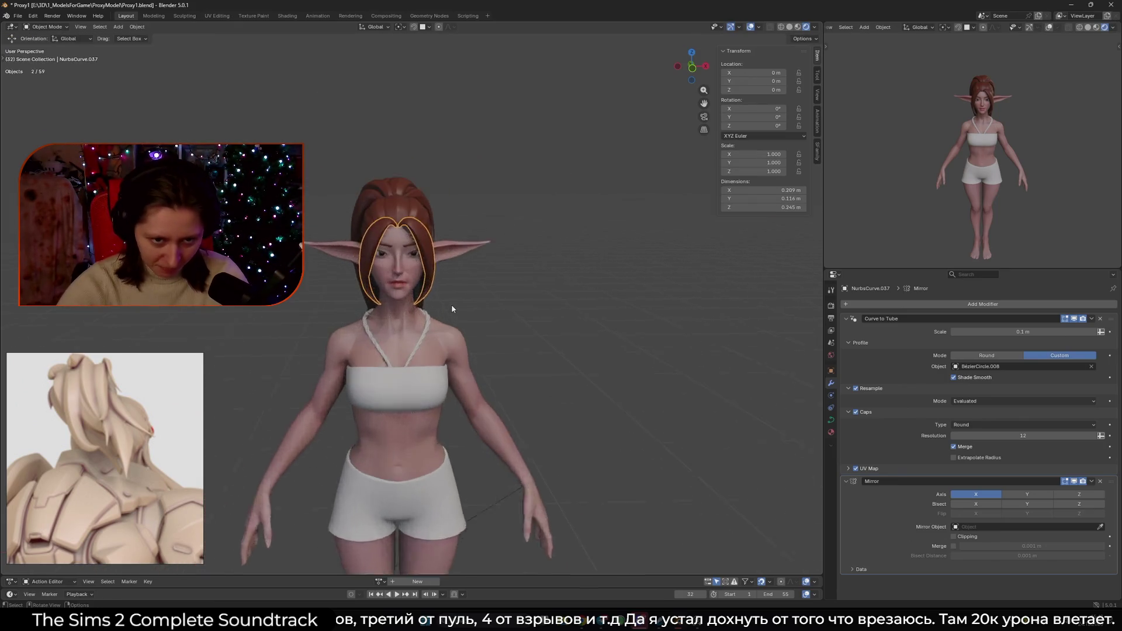
pyautogui.scroll(2, 451, 304)
pyautogui.moveTo(456, 306)
pyautogui.mouseDown(button='middle')
pyautogui.moveTo(378, 310)
pyautogui.moveTo(609, 304)
pyautogui.moveTo(596, 313)
pyautogui.moveTo(462, 266)
pyautogui.moveTo(485, 271)
pyautogui.mouseUp(button='middle')
pyautogui.scroll(4, 457, 263)
pyautogui.click(490, 271)
pyautogui.press('Tab')
# - Raise the strand's top point vertically so it sits higher on the crown
pyautogui.press('g')
pyautogui.press('z')
pyautogui.click(463, 201)
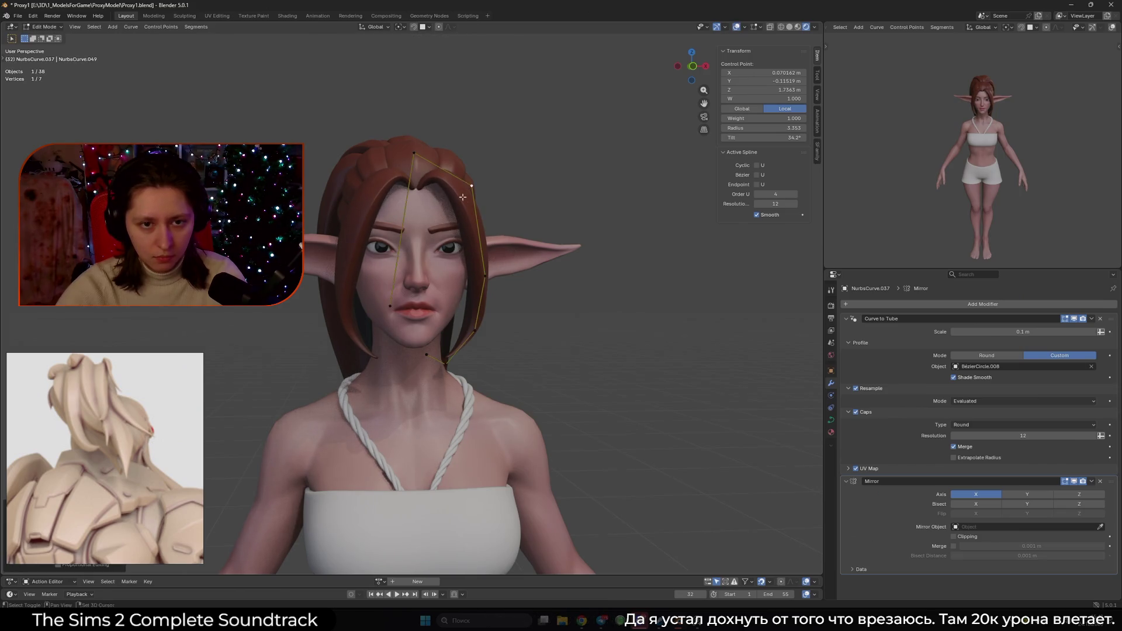
pyautogui.press('g')
pyautogui.press('z')
pyautogui.press('Escape')
pyautogui.press('g')
pyautogui.press('z')
pyautogui.click(505, 217)
# - Orbit to a front view of the head and cancel a point thickness change
pyautogui.moveTo(506, 219)
pyautogui.mouseDown(button='middle')
pyautogui.moveTo(510, 237)
pyautogui.moveTo(418, 268)
pyautogui.mouseUp(button='middle')
pyautogui.scroll(3, 444, 258)
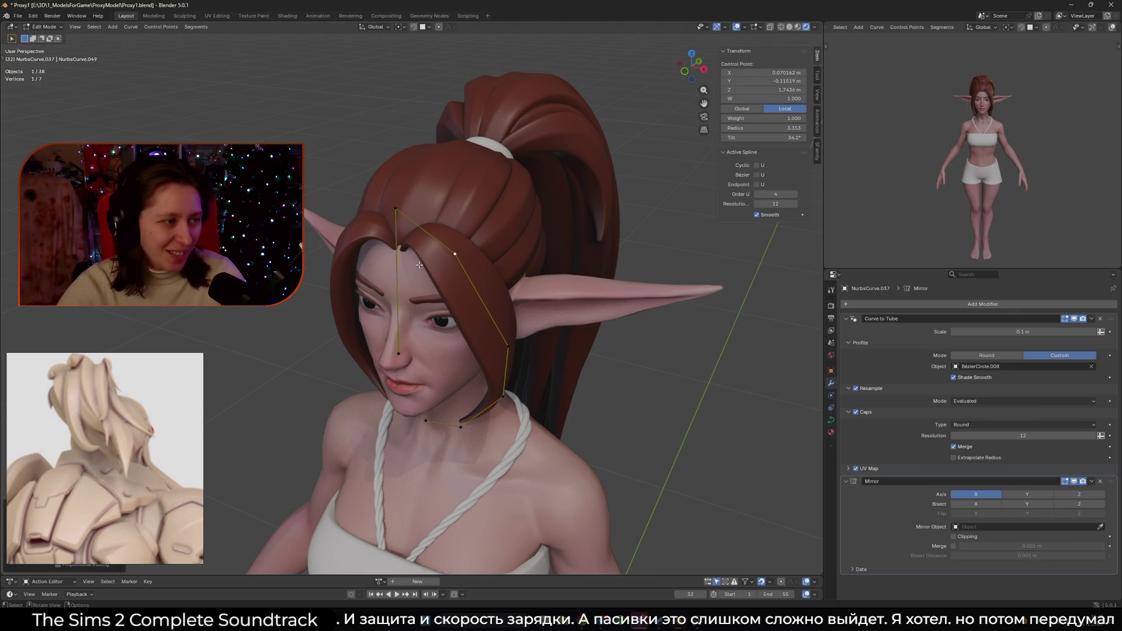
pyautogui.moveTo(393, 277); pyautogui.dragTo(440, 259, button='middle')
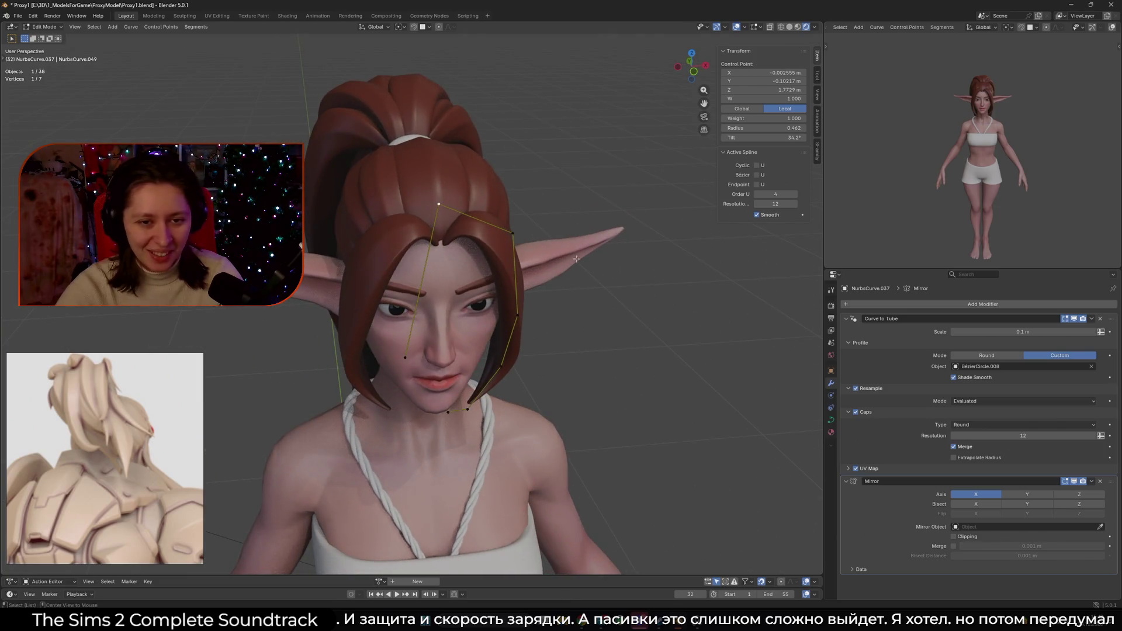
pyautogui.hotkey('alt', 's')
pyautogui.rightClick(544, 250)
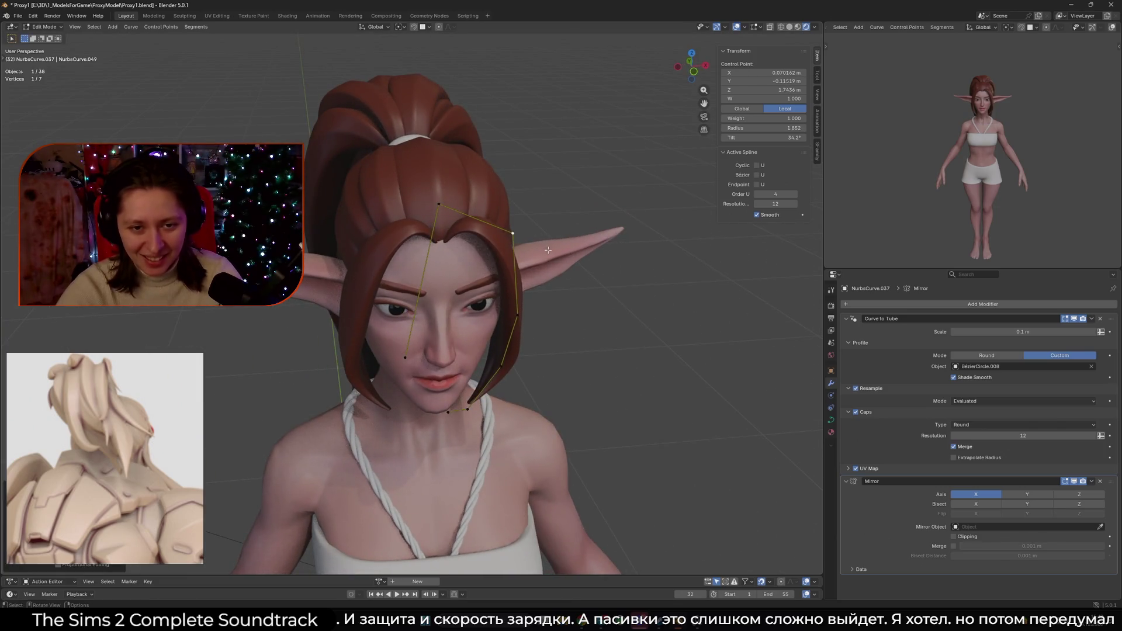
# - Try inserting a new point between two control points, then undo it
pyautogui.moveTo(543, 245); pyautogui.dragTo(538, 226, button='middle')
pyautogui.keyDown('shift'); pyautogui.click(405, 357); pyautogui.keyUp('shift')
pyautogui.rightClick(405, 357)
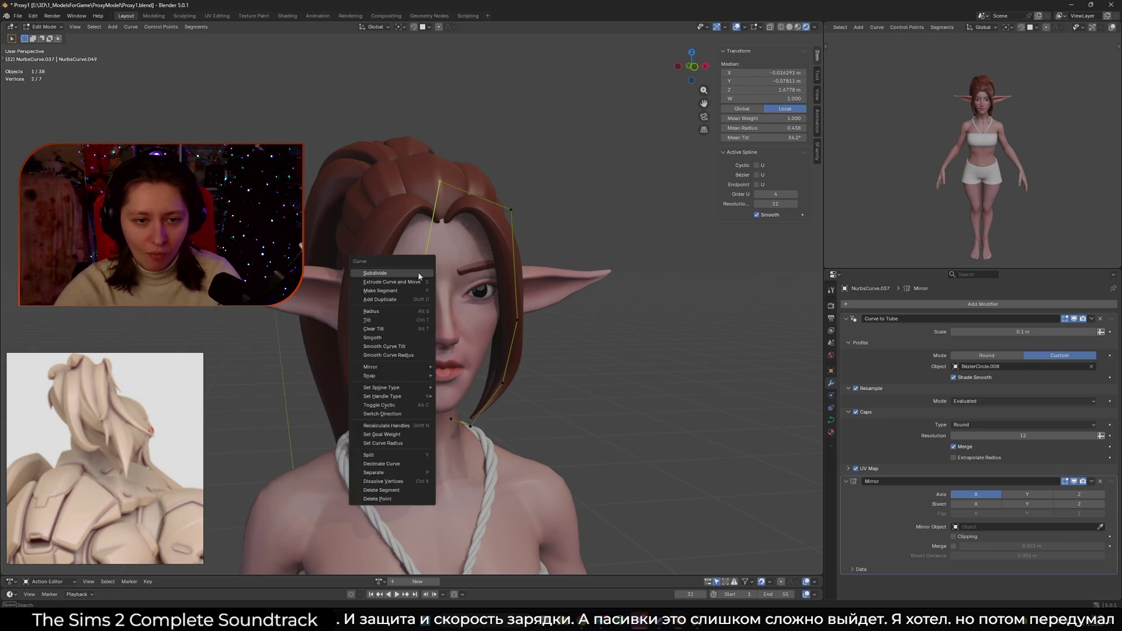
pyautogui.click(431, 262)
pyautogui.moveTo(459, 247)
pyautogui.mouseDown(button='middle')
pyautogui.moveTo(475, 282)
pyautogui.moveTo(612, 338)
pyautogui.mouseUp(button='middle')
pyautogui.hotkey('ctrl', 'z')
pyautogui.press('Tab')
pyautogui.scroll(3, 476, 283)
# - Set the whole NurbsCurve.042 strand's radius to 1.292 and shift it
pyautogui.press('Tab')
pyautogui.press('a')
pyautogui.hotkey('alt', 's')
pyautogui.click(605, 338)
pyautogui.press('g')
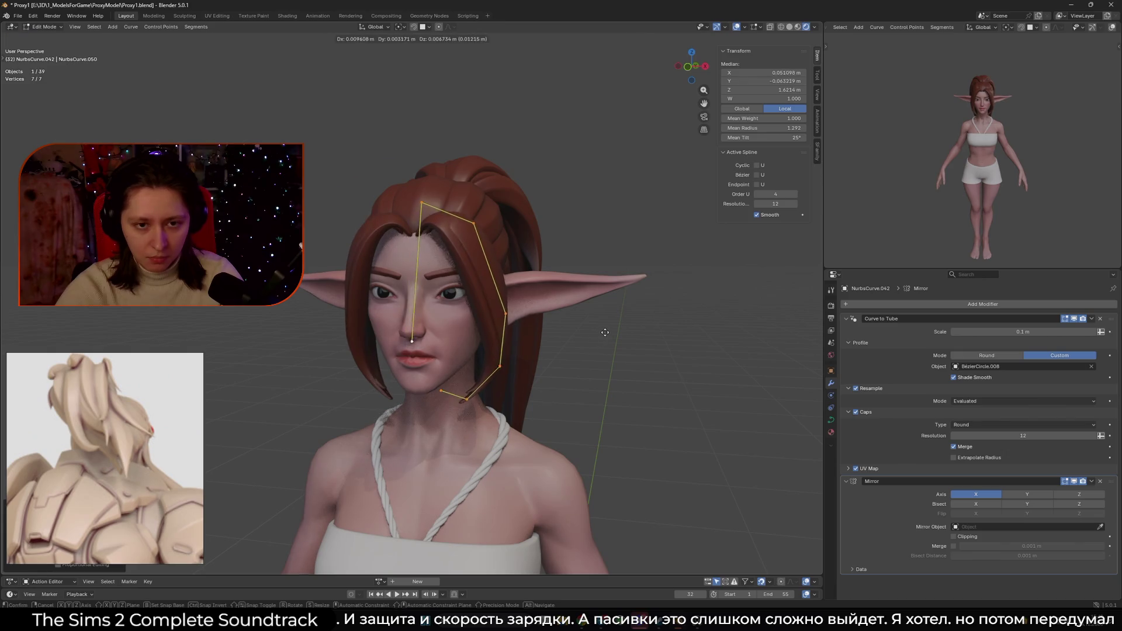
# - Move one of the strand's control points to a new spot around the face
pyautogui.click(427, 338)
pyautogui.moveTo(427, 338)
pyautogui.mouseDown(button='middle')
pyautogui.moveTo(484, 308)
pyautogui.moveTo(421, 251)
pyautogui.moveTo(498, 319)
pyautogui.mouseUp(button='middle')
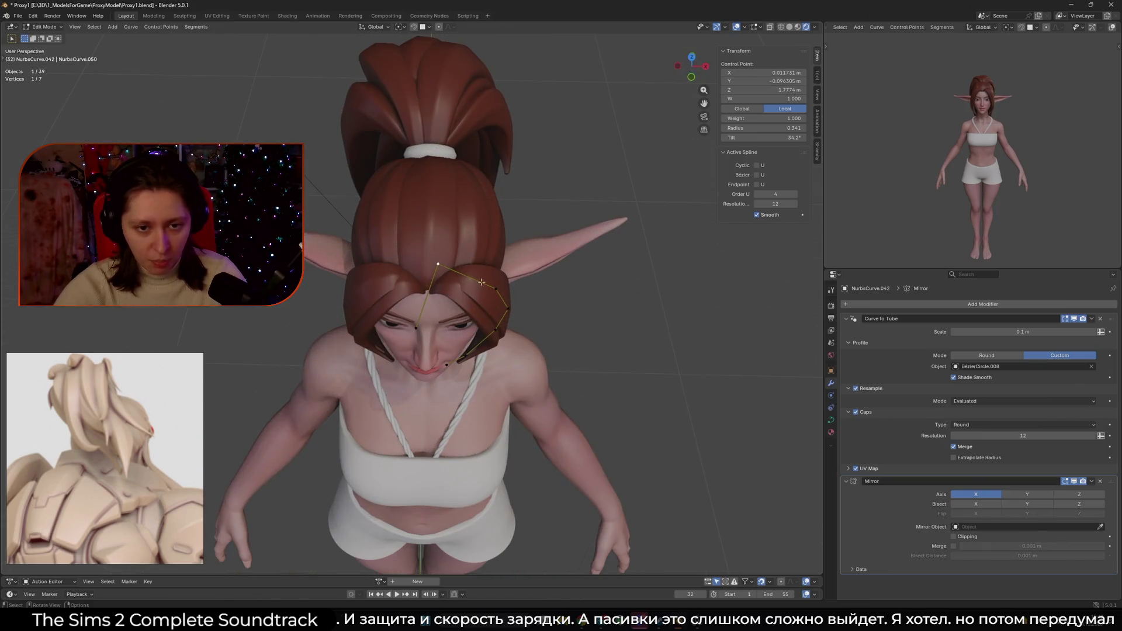
pyautogui.click(414, 272)
pyautogui.press('a')
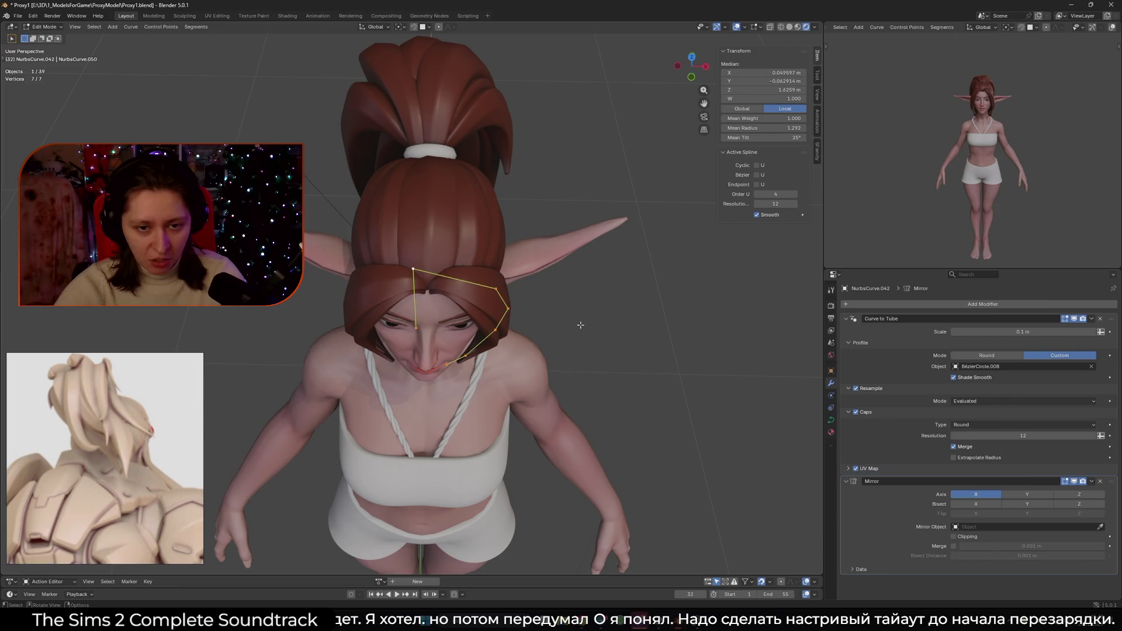
pyautogui.moveTo(502, 306)
pyautogui.mouseDown(button='middle')
pyautogui.moveTo(498, 267)
pyautogui.moveTo(429, 265)
pyautogui.mouseUp(button='middle')
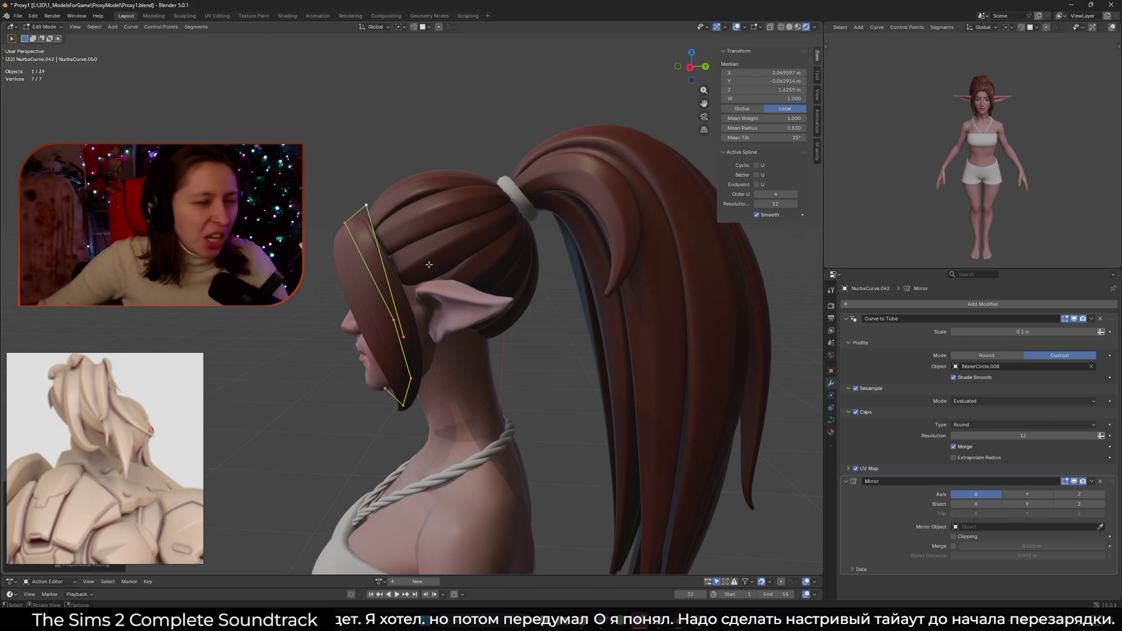
pyautogui.moveTo(408, 282); pyautogui.dragTo(447, 257, button='middle')
pyautogui.click(411, 228)
pyautogui.press('g')
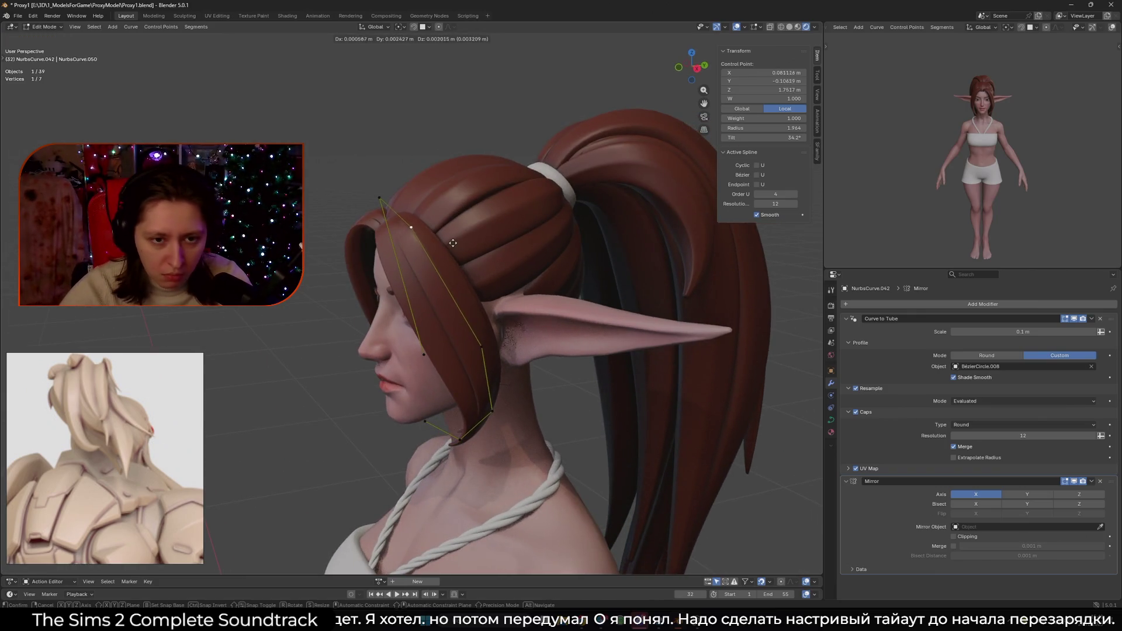
pyautogui.click(453, 243)
pyautogui.scroll(-5, 497, 263)
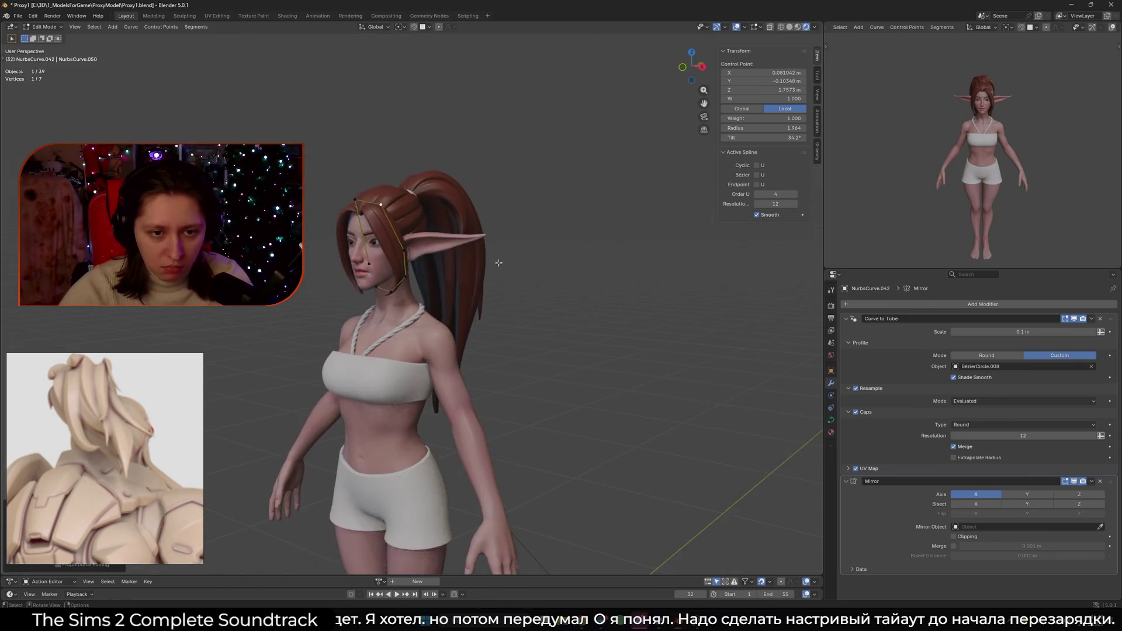
# - Swap NurbsCurve.042's tube profile from BezierCircle.008 to BezierCircle.007 with the eyedropper
pyautogui.press('Tab')
pyautogui.moveTo(483, 263)
pyautogui.mouseDown(button='middle')
pyautogui.moveTo(446, 240)
pyautogui.moveTo(738, 318)
pyautogui.mouseUp(button='middle')
pyautogui.click(766, 305)
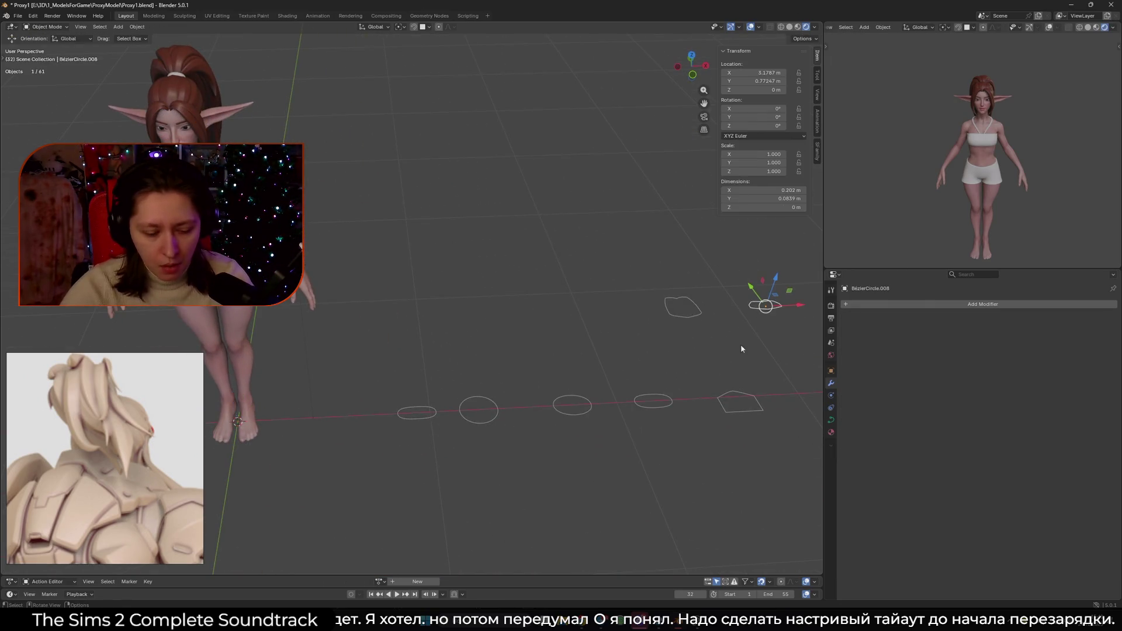
pyautogui.keyDown('shift'); pyautogui.click(191, 104); pyautogui.keyUp('shift')
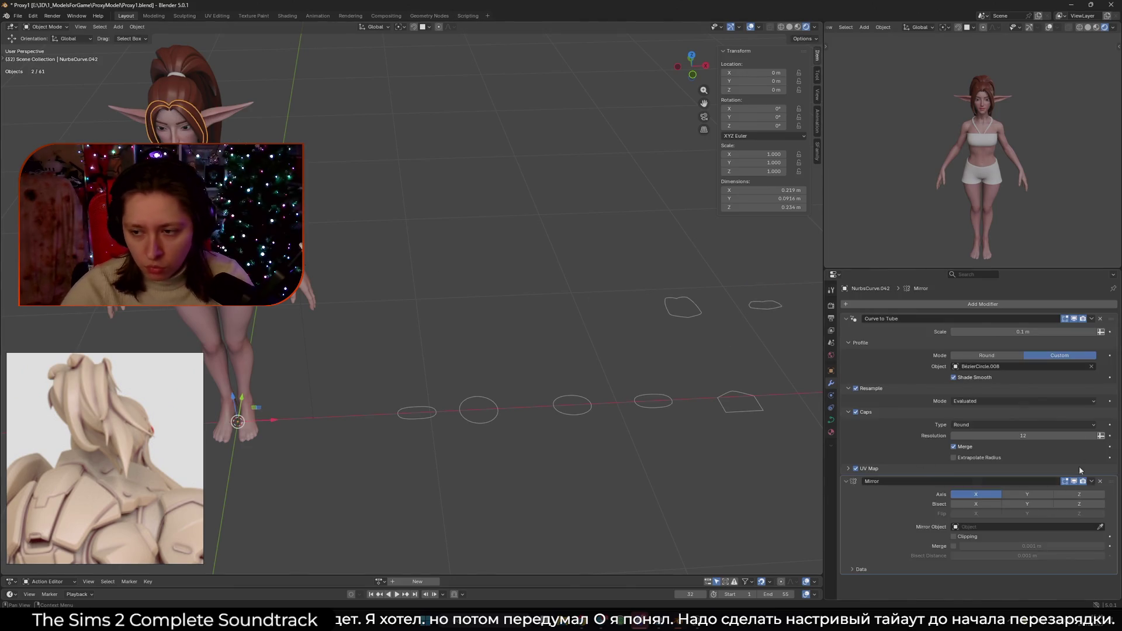
pyautogui.click(1086, 368)
pyautogui.click(1091, 366)
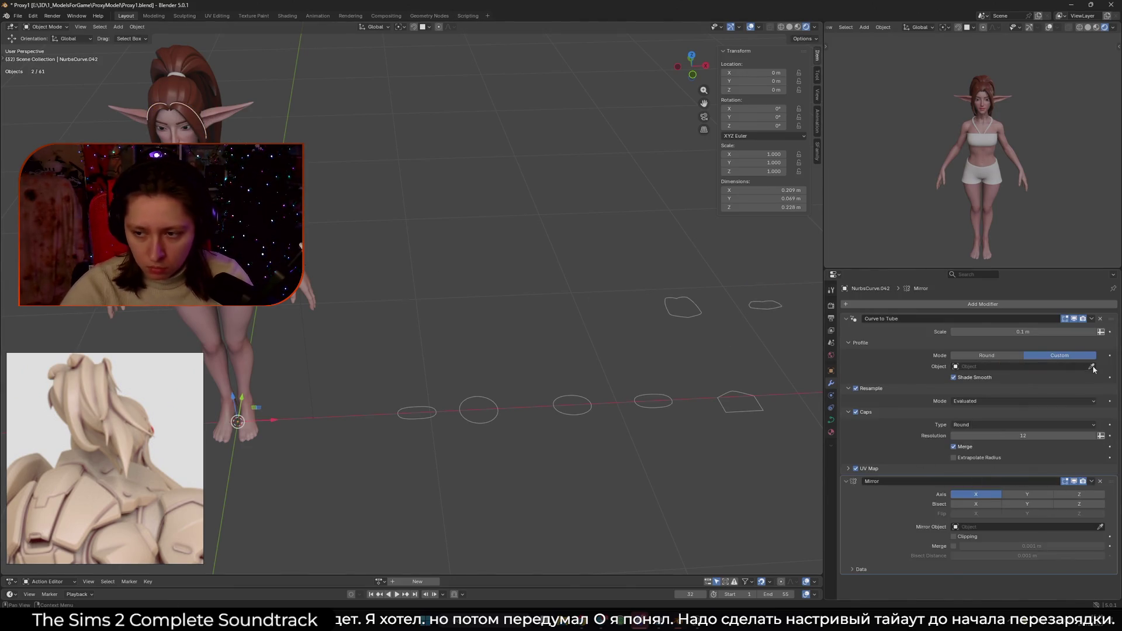
pyautogui.click(698, 303)
pyautogui.press('Tab')
pyautogui.moveTo(473, 249); pyautogui.dragTo(521, 277, button='middle')
pyautogui.scroll(5, 521, 277)
pyautogui.moveTo(529, 184)
pyautogui.mouseDown(button='middle')
pyautogui.moveTo(389, 191)
pyautogui.moveTo(378, 208)
pyautogui.mouseUp(button='middle')
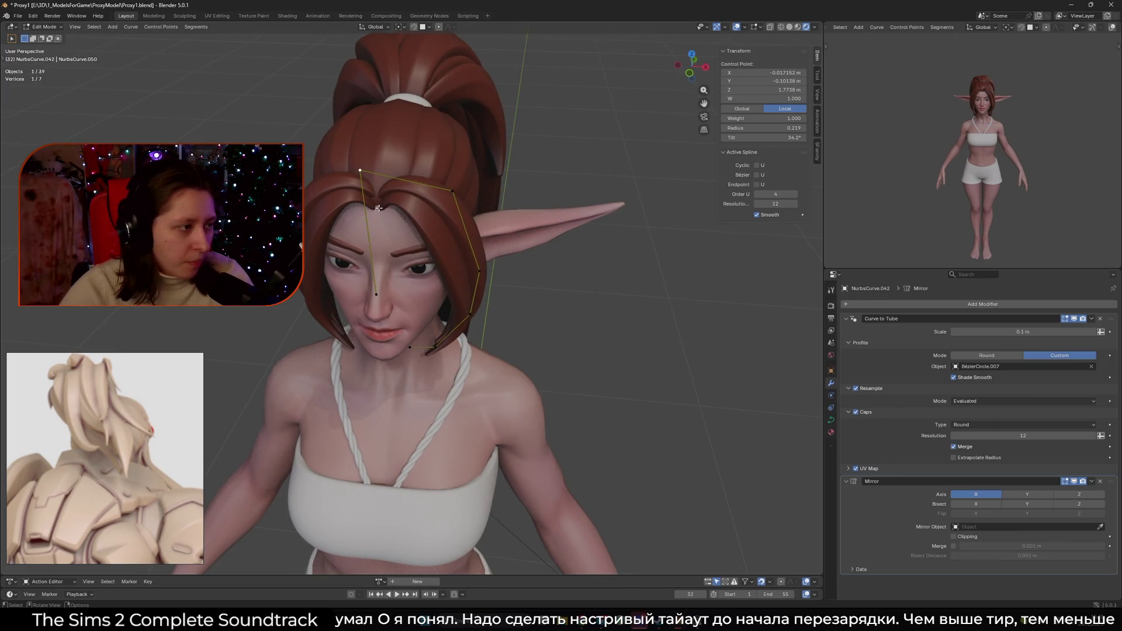
# - Thin the strand's top point to radius 0.175 and reposition the top-right point
pyautogui.hotkey('alt', 's')
pyautogui.click(405, 222)
pyautogui.click(452, 191)
pyautogui.moveTo(414, 228)
pyautogui.mouseDown(button='middle')
pyautogui.moveTo(507, 219)
pyautogui.moveTo(513, 235)
pyautogui.mouseUp(button='middle')
pyautogui.press('g')
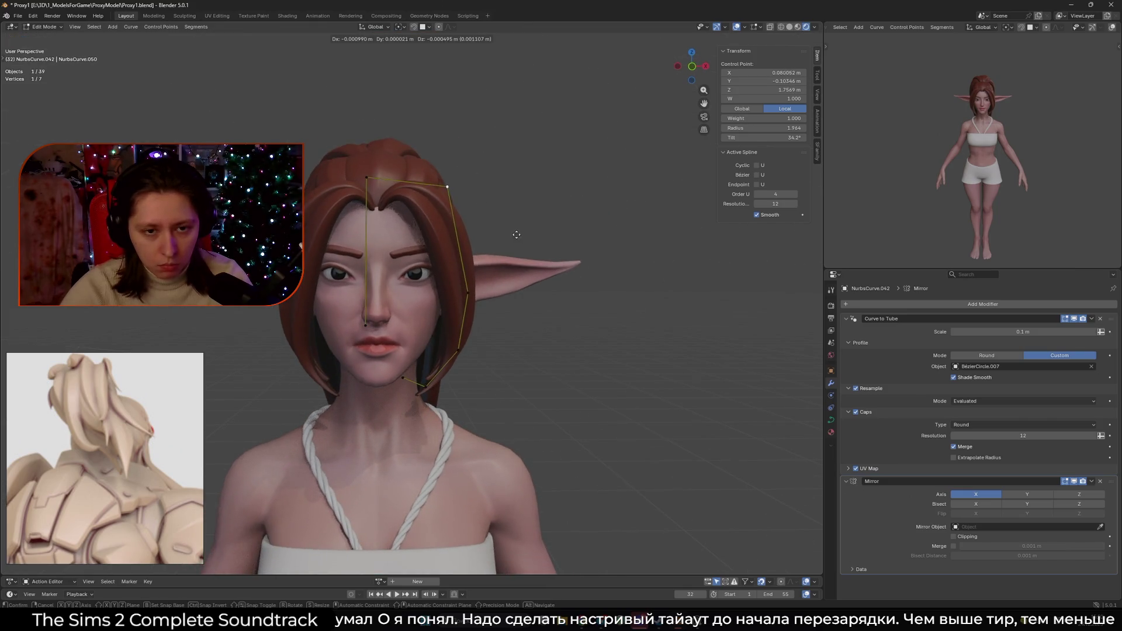
pyautogui.click(489, 241)
pyautogui.press('g')
pyautogui.click(483, 235)
# - Switch the viewport to Solid shading and inspect the hair from the other side
pyautogui.moveTo(483, 234)
pyautogui.mouseDown(button='middle')
pyautogui.moveTo(429, 264)
pyautogui.moveTo(475, 235)
pyautogui.moveTo(455, 236)
pyautogui.mouseUp(button='middle')
pyautogui.click(457, 229)
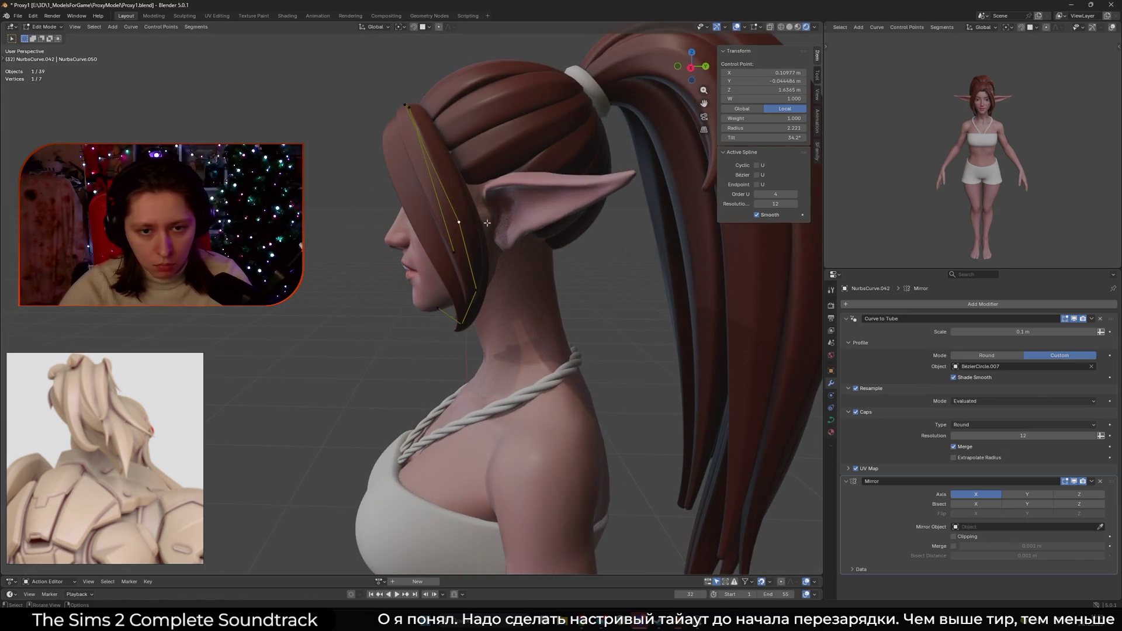
pyautogui.click(790, 27)
pyautogui.hotkey('shift', 'alt', 'z')
pyautogui.moveTo(631, 112)
pyautogui.mouseDown(button='middle')
pyautogui.moveTo(501, 238)
pyautogui.moveTo(562, 235)
pyautogui.moveTo(424, 298)
pyautogui.moveTo(502, 325)
pyautogui.moveTo(427, 315)
pyautogui.moveTo(511, 296)
pyautogui.moveTo(491, 290)
pyautogui.mouseUp(button='middle')
pyautogui.hotkey('shift', 'alt', 'z')
# - Reshape the strand by moving several of its side control points
pyautogui.keyDown('shift'); pyautogui.click(421, 299); pyautogui.keyUp('shift')
pyautogui.press('g')
pyautogui.click(514, 331)
pyautogui.press('g')
pyautogui.click(503, 294)
pyautogui.click(494, 292)
pyautogui.press('g')
pyautogui.click(485, 280)
pyautogui.click(442, 326)
pyautogui.moveTo(442, 326)
pyautogui.mouseDown(button='middle')
pyautogui.moveTo(499, 305)
pyautogui.moveTo(566, 317)
pyautogui.moveTo(451, 286)
pyautogui.moveTo(470, 304)
pyautogui.moveTo(520, 263)
pyautogui.mouseUp(button='middle')
pyautogui.click(468, 314)
# - Select all points of strand NurbsCurve.043 and tilt them to a 52.5° mean
pyautogui.press('Tab')
pyautogui.click(468, 275)
pyautogui.press('Tab')
pyautogui.press('a')
pyautogui.hotkey('ctrl', 't')
pyautogui.click(475, 314)
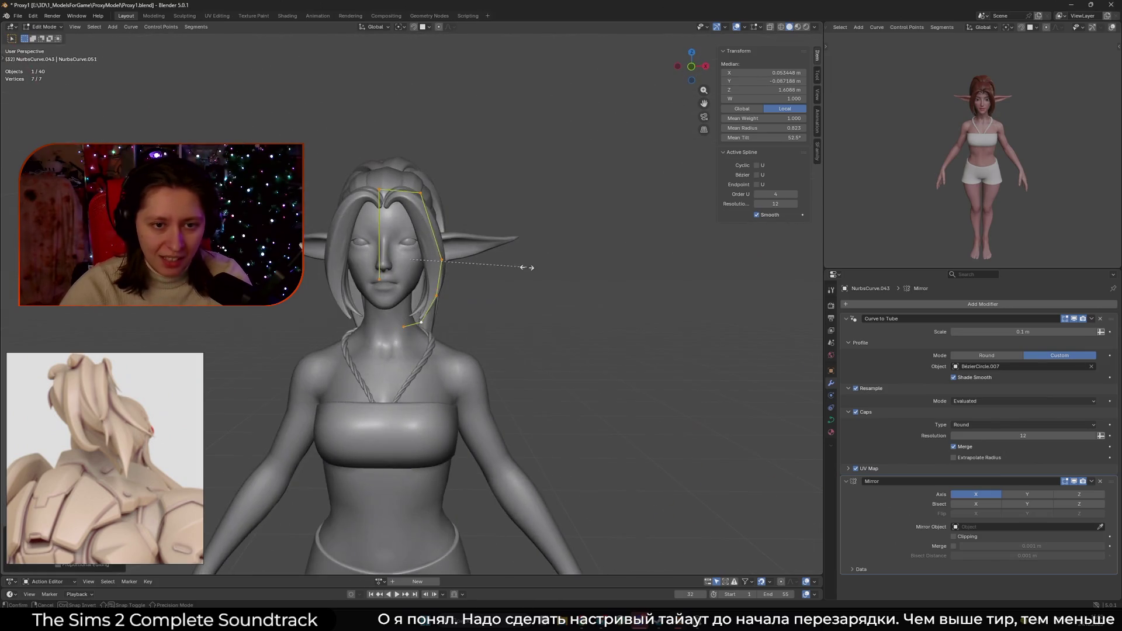
# - Thin the whole NurbsCurve.043 strand and move two of its control points
pyautogui.scroll(2, 540, 271)
pyautogui.hotkey('alt', 's')
pyautogui.click(383, 226)
pyautogui.moveTo(384, 226); pyautogui.dragTo(385, 269, button='middle')
pyautogui.click(362, 241)
pyautogui.keyDown('shift'); pyautogui.click(404, 311); pyautogui.keyUp('shift')
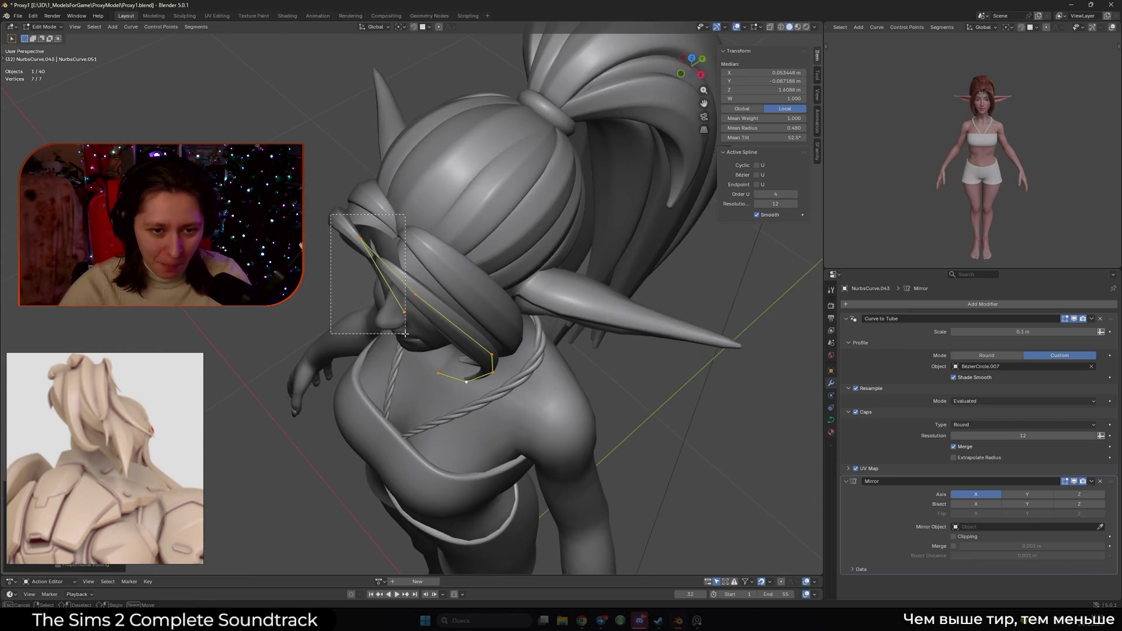
pyautogui.press('g')
pyautogui.moveTo(404, 312)
pyautogui.mouseDown(button='middle')
pyautogui.moveTo(426, 305)
pyautogui.moveTo(489, 197)
pyautogui.moveTo(441, 281)
pyautogui.mouseUp(button='middle')
pyautogui.click(427, 305)
# - Move another control point so the strand hugs the face
pyautogui.click(490, 197)
pyautogui.click(432, 284)
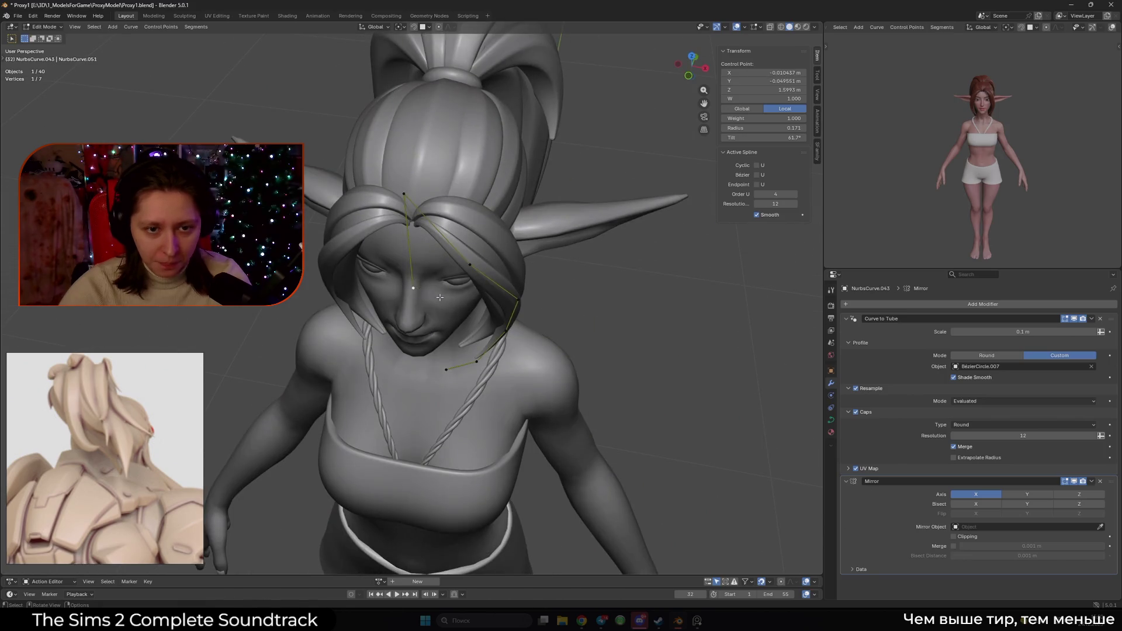
pyautogui.press('g')
pyautogui.click(439, 302)
pyautogui.moveTo(439, 302)
pyautogui.mouseDown(button='middle')
pyautogui.moveTo(513, 231)
pyautogui.moveTo(490, 286)
pyautogui.mouseUp(button='middle')
pyautogui.click(513, 232)
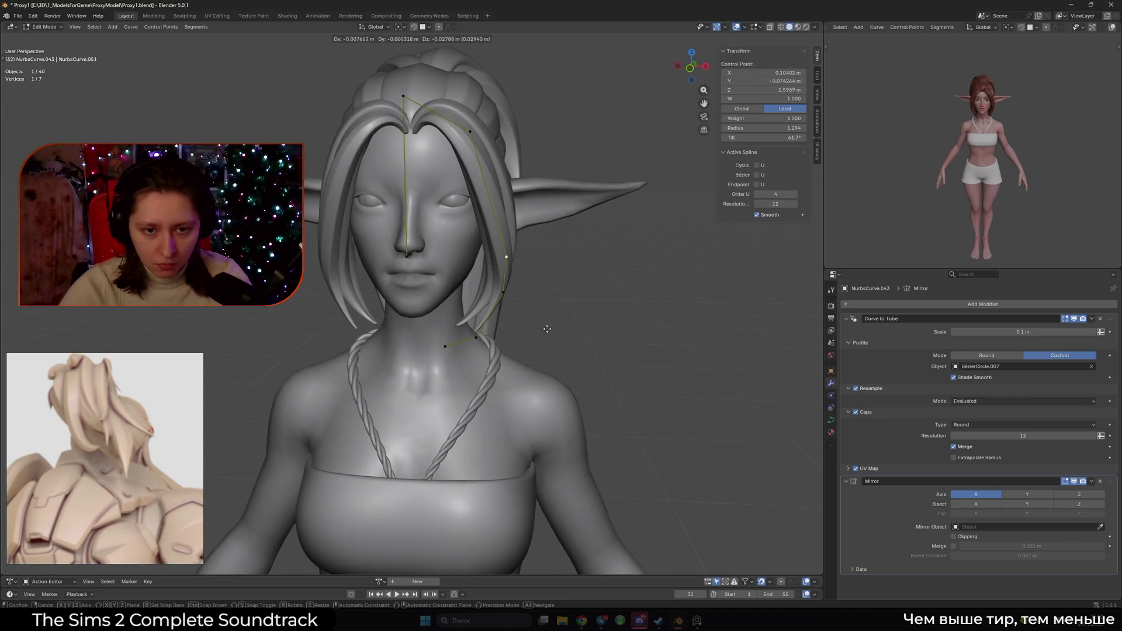
pyautogui.click(486, 290)
# - Move the strand's four lower control points together into a new position
pyautogui.moveTo(481, 331)
pyautogui.mouseDown(button='middle')
pyautogui.moveTo(424, 334)
pyautogui.moveTo(545, 333)
pyautogui.mouseUp(button='middle')
pyautogui.click(423, 334)
pyautogui.keyDown('shift'); pyautogui.click(468, 323); pyautogui.keyUp('shift')
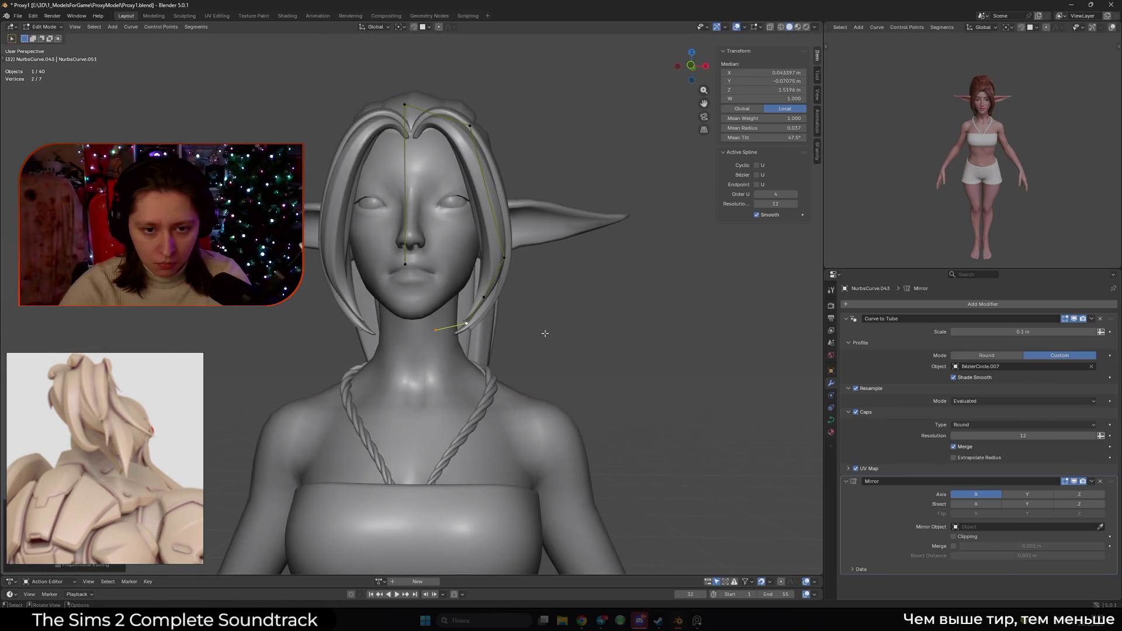
pyautogui.keyDown('shift'); pyautogui.click(484, 297); pyautogui.keyUp('shift')
pyautogui.keyDown('shift'); pyautogui.click(505, 259); pyautogui.keyUp('shift')
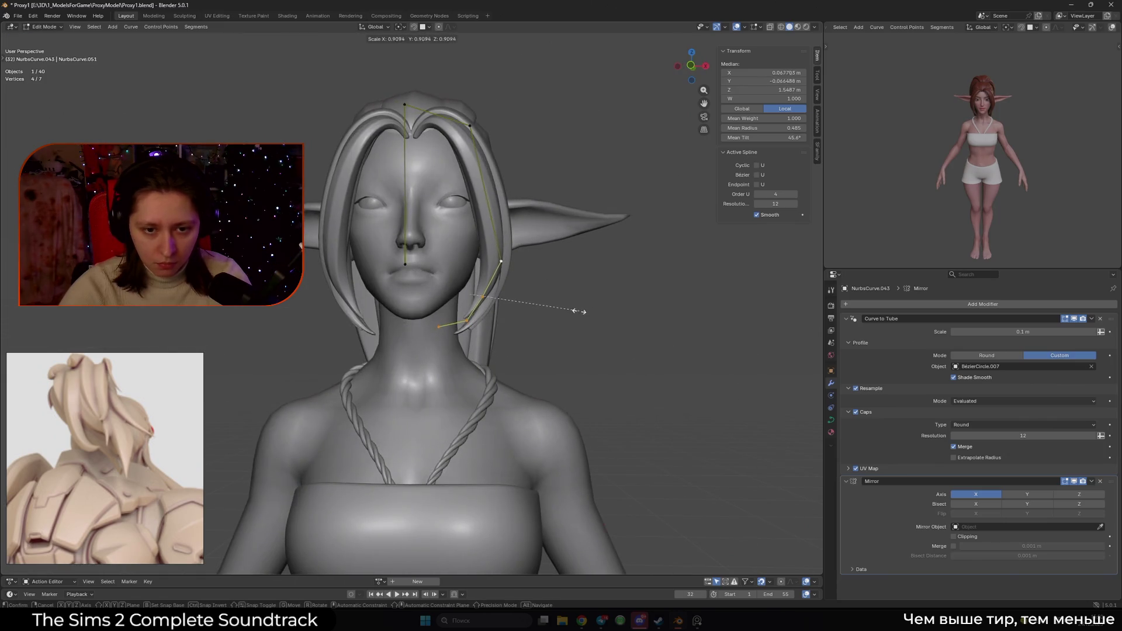
pyautogui.moveTo(534, 306)
pyautogui.mouseDown(button='middle')
pyautogui.moveTo(554, 331)
pyautogui.moveTo(605, 333)
pyautogui.moveTo(520, 145)
pyautogui.moveTo(422, 120)
pyautogui.moveTo(424, 133)
pyautogui.mouseUp(button='middle')
pyautogui.press('g')
pyautogui.click(554, 331)
# - Reposition the strand's top control point and one lower point
pyautogui.click(490, 137)
pyautogui.press('g')
pyautogui.click(419, 118)
pyautogui.moveTo(443, 209)
pyautogui.mouseDown(button='middle')
pyautogui.moveTo(456, 251)
pyautogui.moveTo(445, 292)
pyautogui.moveTo(448, 103)
pyautogui.mouseUp(button='middle')
pyautogui.click(425, 314)
pyautogui.press('g')
pyautogui.click(433, 311)
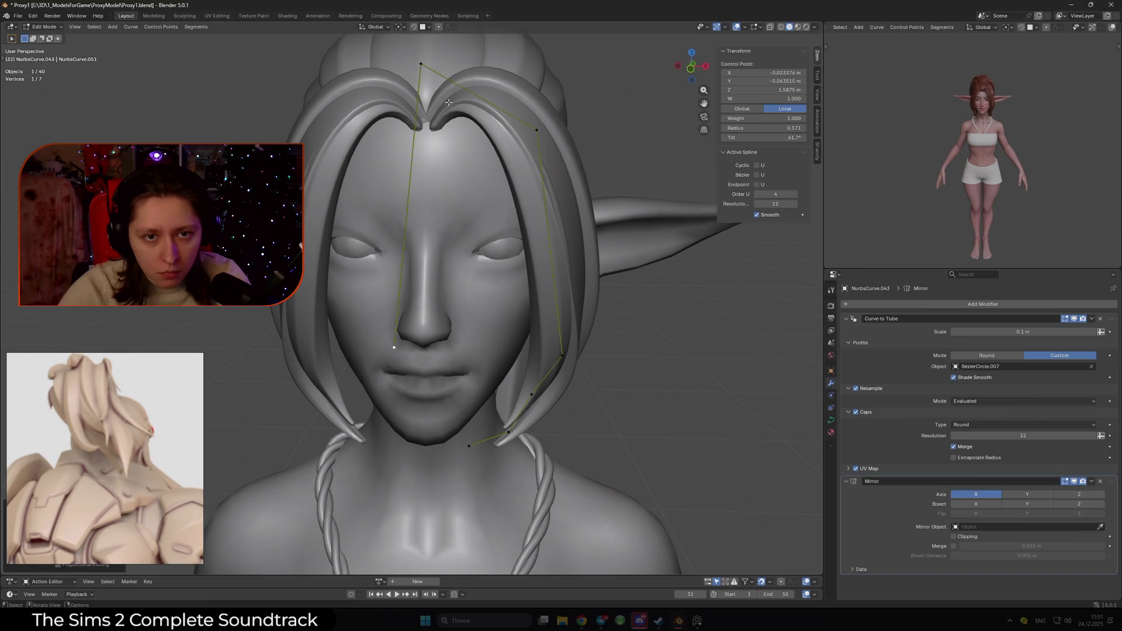
# - Select the other fringe strand, NurbsCurve.037, and a point near its lower end
pyautogui.click(533, 156)
pyautogui.click(436, 149)
pyautogui.click(390, 338)
# - Move the fringe strand's chin-level control points to the left to reshape it
pyautogui.press('g')
pyautogui.click(464, 317)
pyautogui.hotkey('ctrl', 'z')
pyautogui.hotkey('ctrl', 'z')
pyautogui.hotkey('ctrl', 'z')
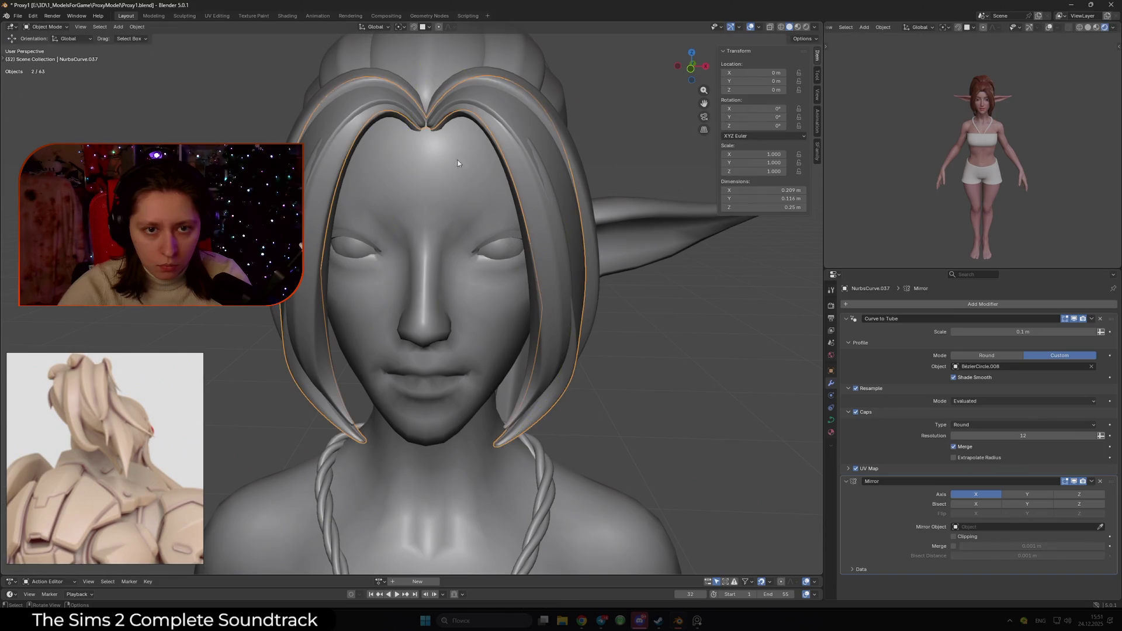
pyautogui.press('g')
pyautogui.click(461, 330)
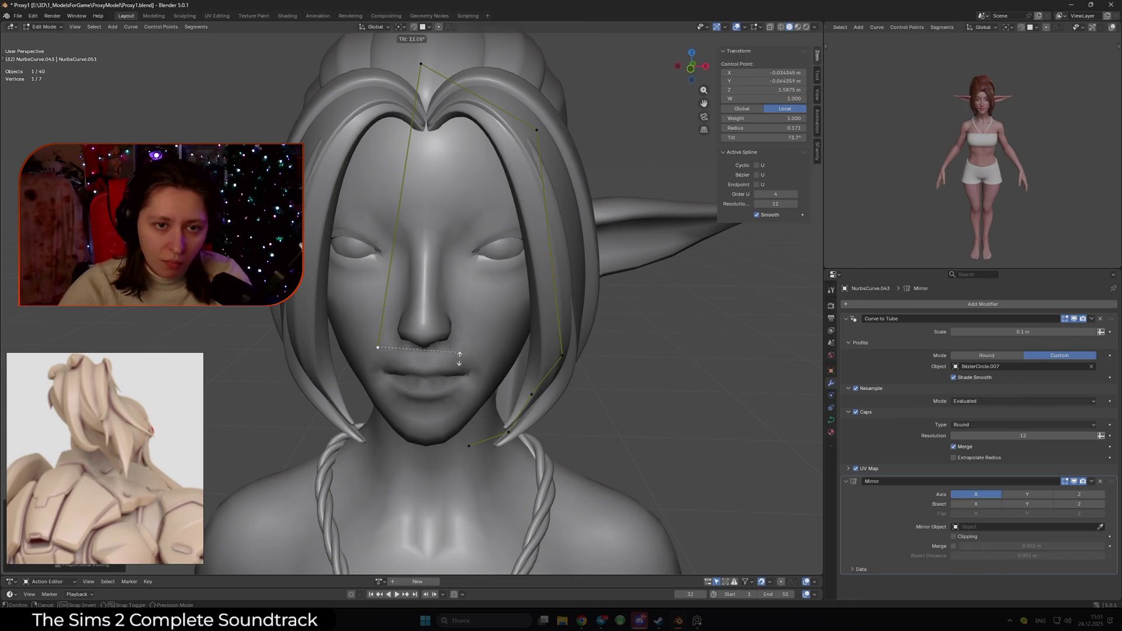
pyautogui.rightClick(491, 479)
pyautogui.press('g')
pyautogui.click(519, 358)
# - Check the whole strand, then reposition an upper control point and tilt it with Ctrl+T
pyautogui.press('Tab')
pyautogui.scroll(-5, 608, 325)
pyautogui.moveTo(526, 303)
pyautogui.mouseDown(button='middle')
pyautogui.moveTo(372, 275)
pyautogui.moveTo(412, 283)
pyautogui.moveTo(545, 230)
pyautogui.moveTo(482, 191)
pyautogui.mouseUp(button='middle')
pyautogui.scroll(4, 412, 284)
pyautogui.press('Tab')
pyautogui.press('g')
pyautogui.click(545, 230)
pyautogui.hotkey('ctrl', 't')
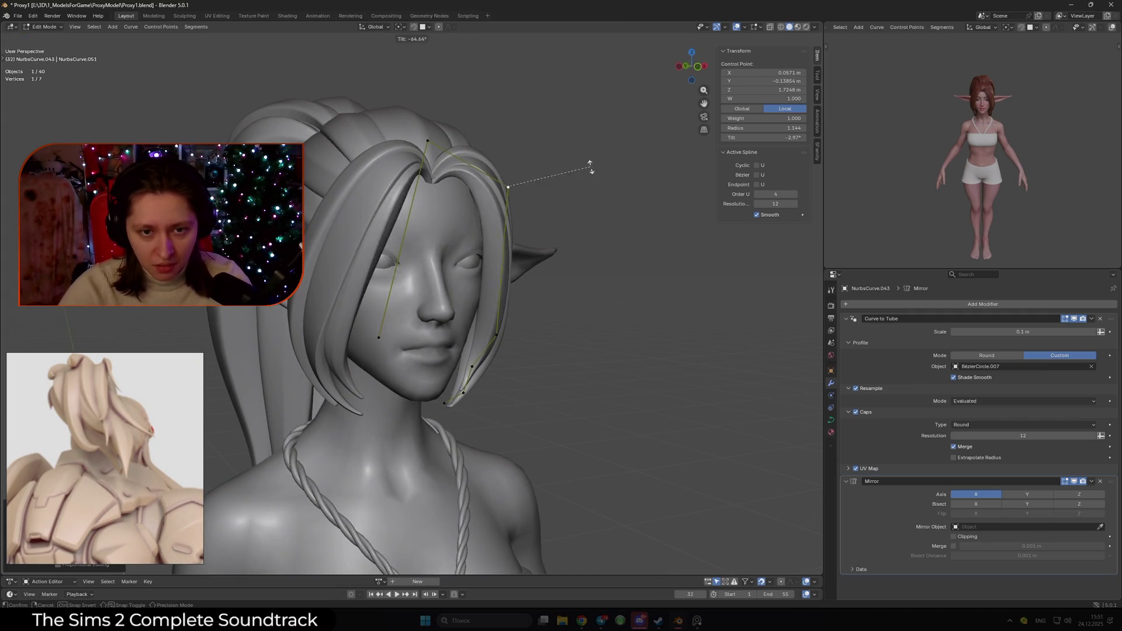
pyautogui.click(563, 210)
# - Select the strand's end points and tilt them to about 54.9° to twist the tip
pyautogui.moveTo(563, 210); pyautogui.dragTo(499, 252, button='middle')
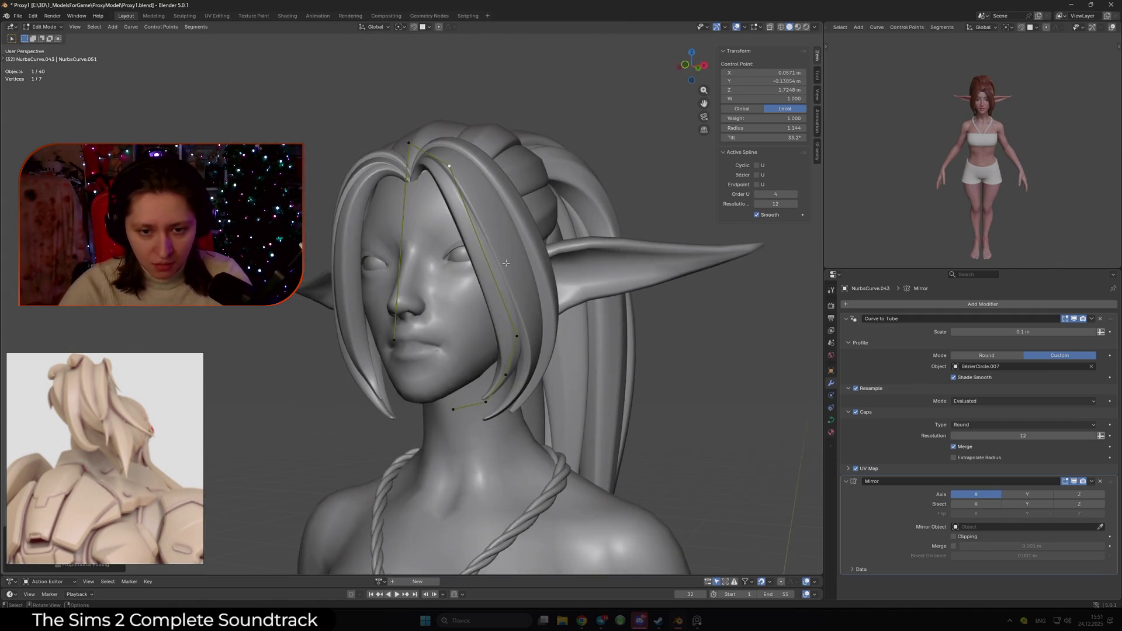
pyautogui.moveTo(529, 343)
pyautogui.mouseDown(button='middle')
pyautogui.moveTo(496, 351)
pyautogui.moveTo(510, 360)
pyautogui.mouseUp(button='middle')
pyautogui.hotkey('shift', 'alt', 'z')
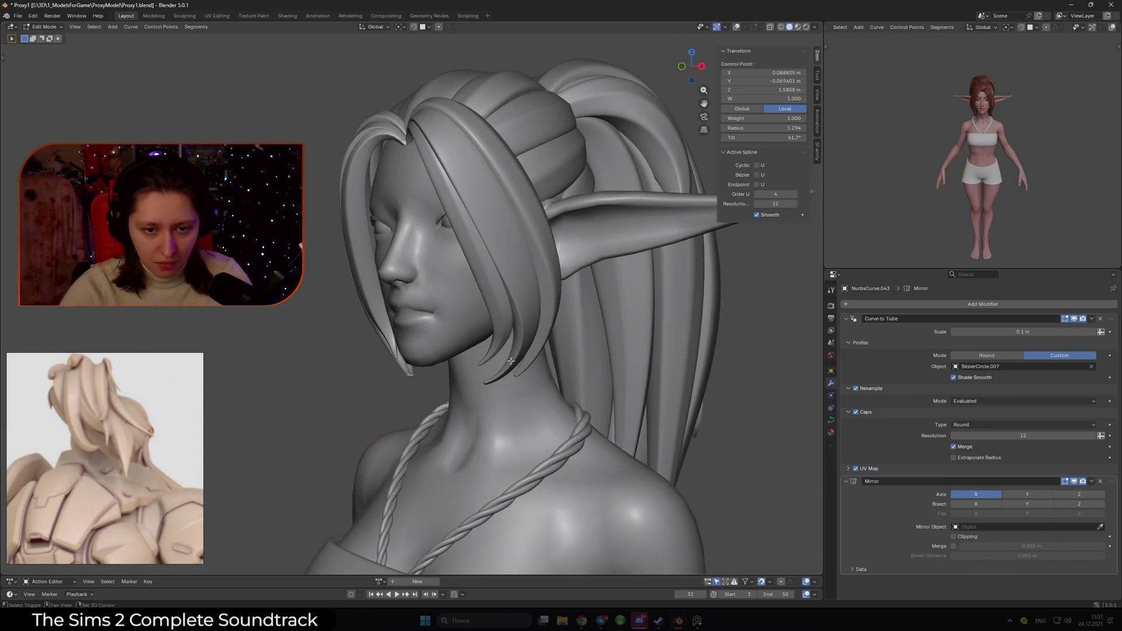
pyautogui.keyDown('ctrl'); pyautogui.click(451, 373); pyautogui.keyUp('ctrl')
pyautogui.hotkey('ctrl', 't')
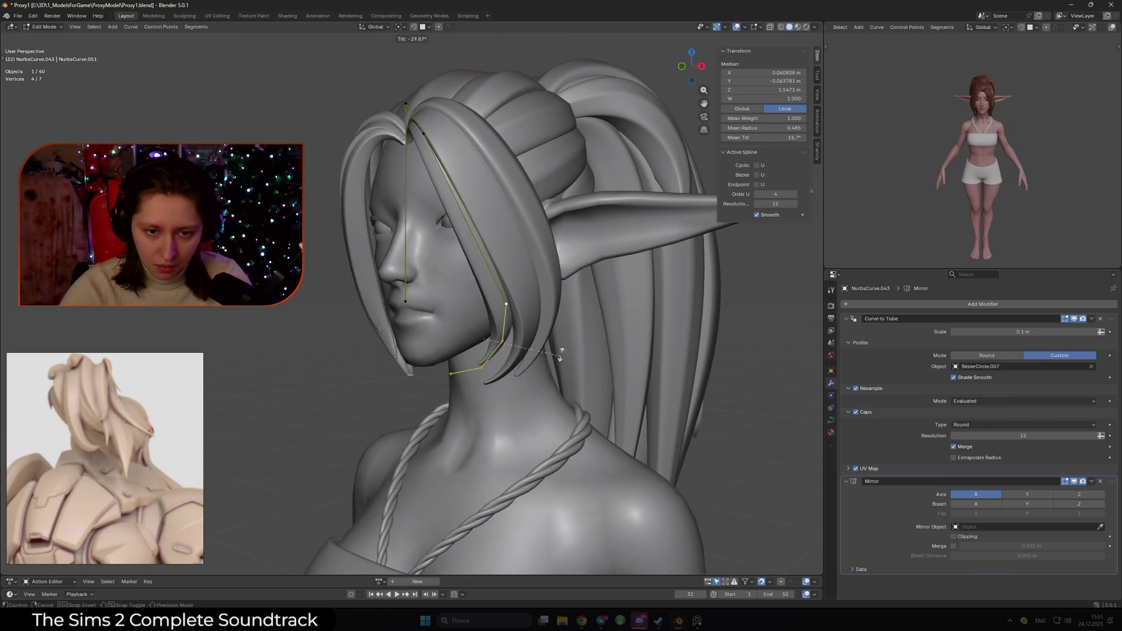
pyautogui.click(532, 409)
# - Hide overlays, switch to Rendered shading and deselect all to show the reddish-brown hair tubes
pyautogui.moveTo(531, 409); pyautogui.dragTo(497, 403, button='middle')
pyautogui.hotkey('shift', 'alt', 'z')
pyautogui.click(806, 27)
pyautogui.hotkey('alt', 'a')
pyautogui.moveTo(525, 281); pyautogui.dragTo(488, 270, button='middle')
pyautogui.scroll(2, 487, 271)
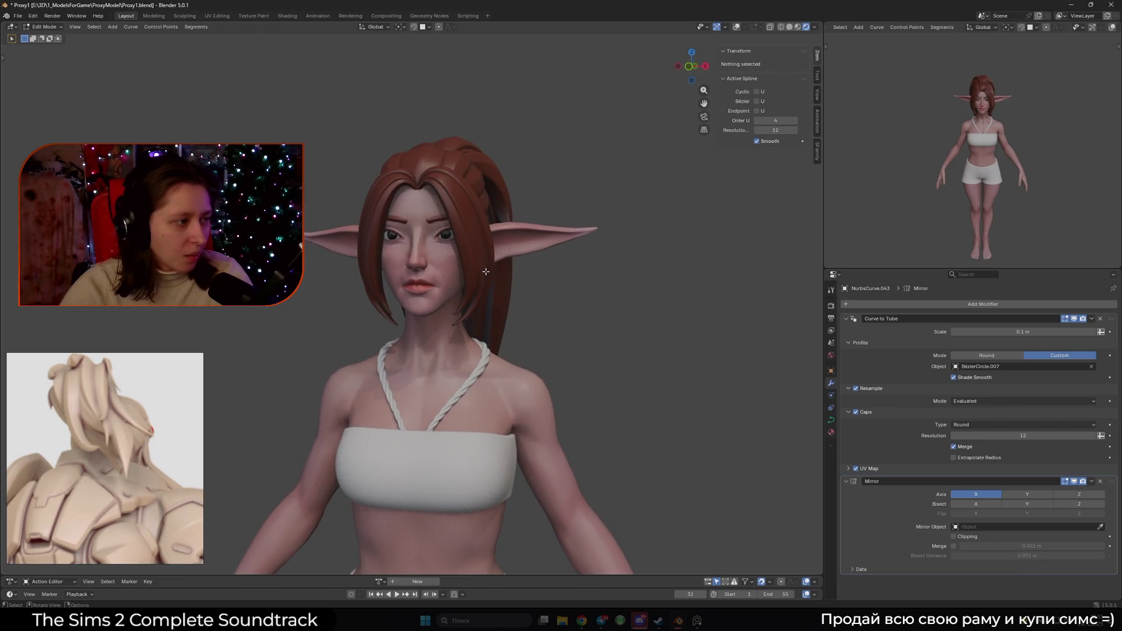
# - Save Proy1.blend and return to Object Mode with the strand selected
pyautogui.hotkey('ctrl', 's')
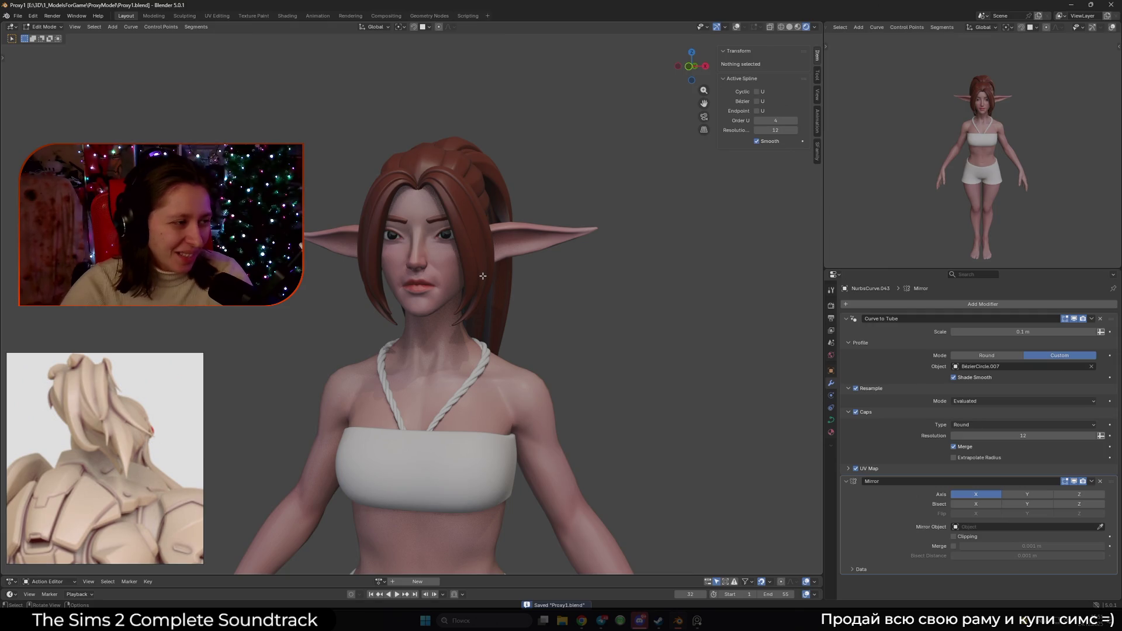
pyautogui.scroll(-3, 483, 276)
pyautogui.moveTo(482, 276)
pyautogui.mouseDown(button='middle')
pyautogui.moveTo(626, 288)
pyautogui.moveTo(512, 297)
pyautogui.moveTo(528, 295)
pyautogui.moveTo(470, 277)
pyautogui.moveTo(488, 267)
pyautogui.mouseUp(button='middle')
pyautogui.press('Tab')
# - Delete the Mirror modifiers from the fringe strands so the fringe hangs on one side
pyautogui.keyDown('shift'); pyautogui.click(487, 268); pyautogui.keyUp('shift')
pyautogui.keyDown('shift'); pyautogui.click(479, 266); pyautogui.keyUp('shift')
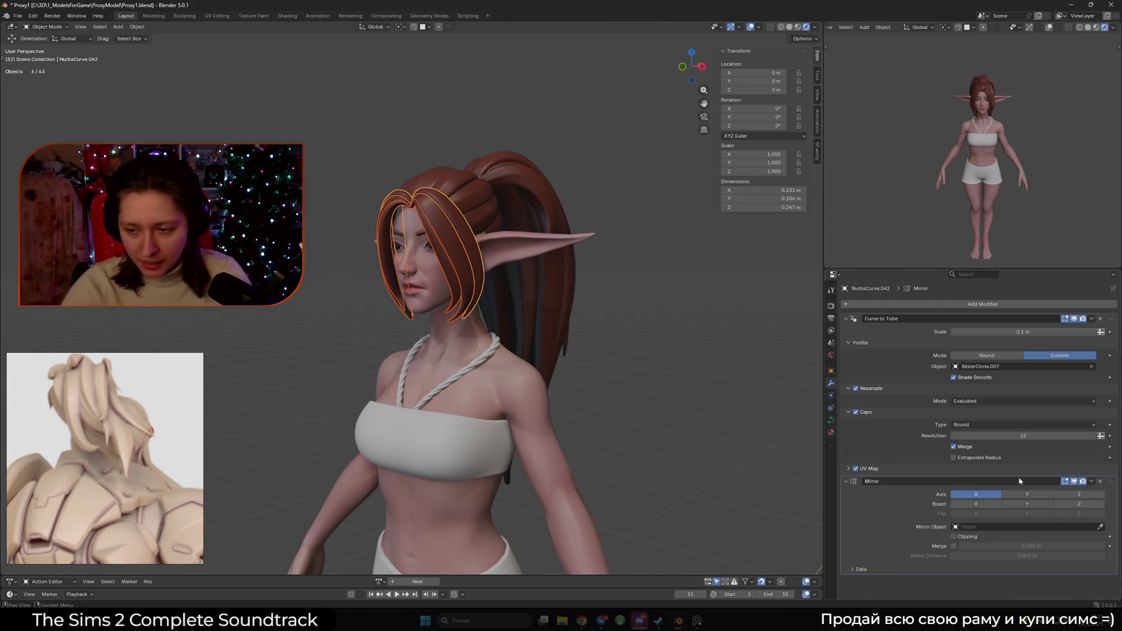
pyautogui.hotkey('ctrl', 'z')
pyautogui.moveTo(526, 351); pyautogui.dragTo(552, 349, button='middle')
pyautogui.click(1100, 481)
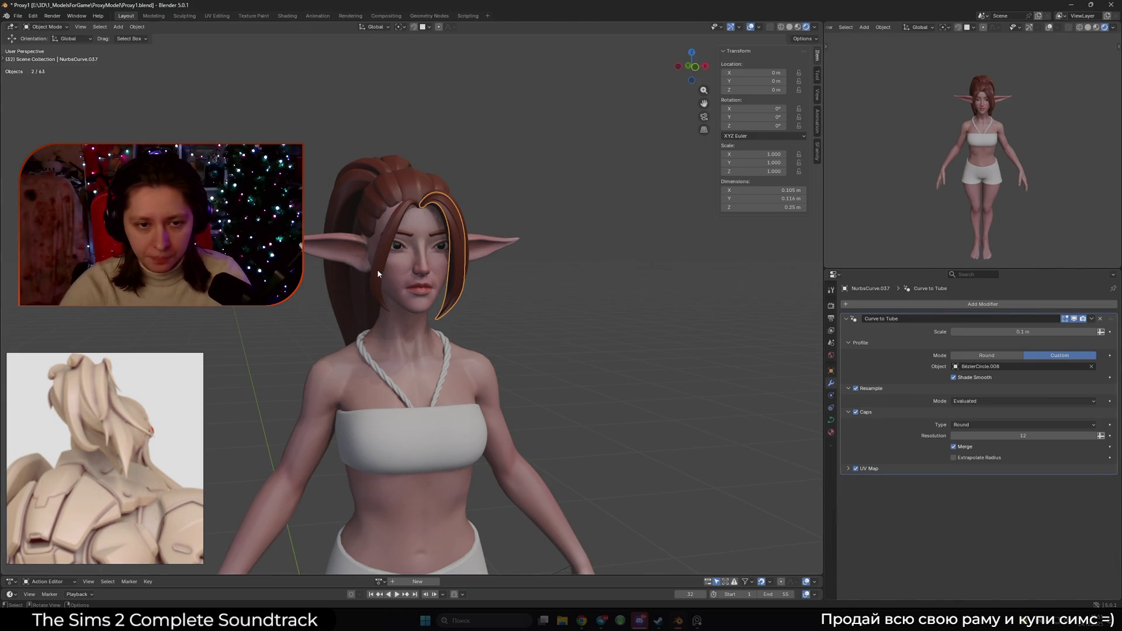
pyautogui.hotkey('ctrl', 'z')
pyautogui.click(1099, 481)
# - Select the fringe strands with the fringe strand active, ready to add a lattice
pyautogui.moveTo(514, 380)
pyautogui.mouseDown(button='middle')
pyautogui.moveTo(585, 378)
pyautogui.moveTo(564, 384)
pyautogui.moveTo(525, 370)
pyautogui.moveTo(555, 377)
pyautogui.moveTo(533, 367)
pyautogui.mouseUp(button='middle')
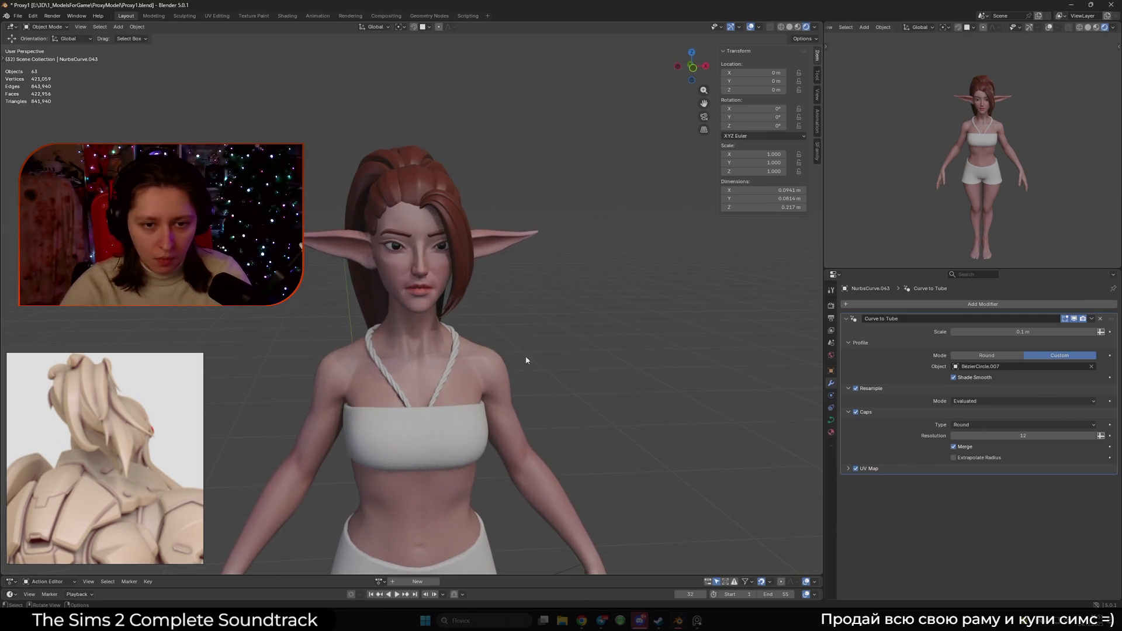
pyautogui.scroll(2, 471, 291)
pyautogui.moveTo(471, 291); pyautogui.dragTo(495, 312, button='middle')
pyautogui.keyDown('shift'); pyautogui.click(493, 304); pyautogui.keyUp('shift')
pyautogui.keyDown('shift'); pyautogui.click(490, 307); pyautogui.keyUp('shift')
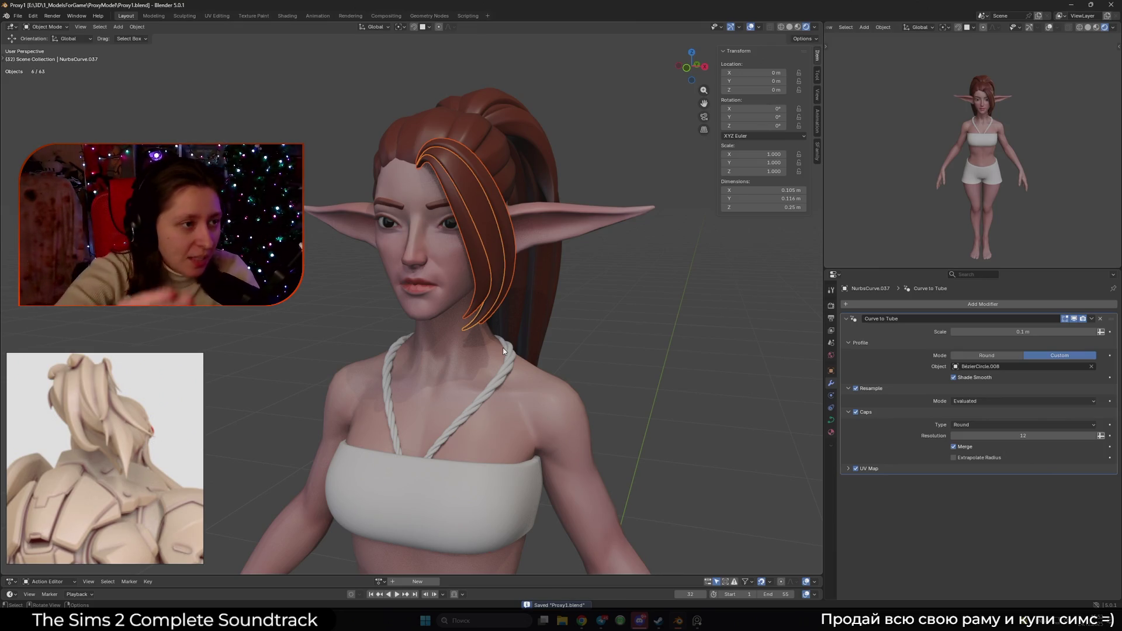
pyautogui.hotkey('shift', 'a')
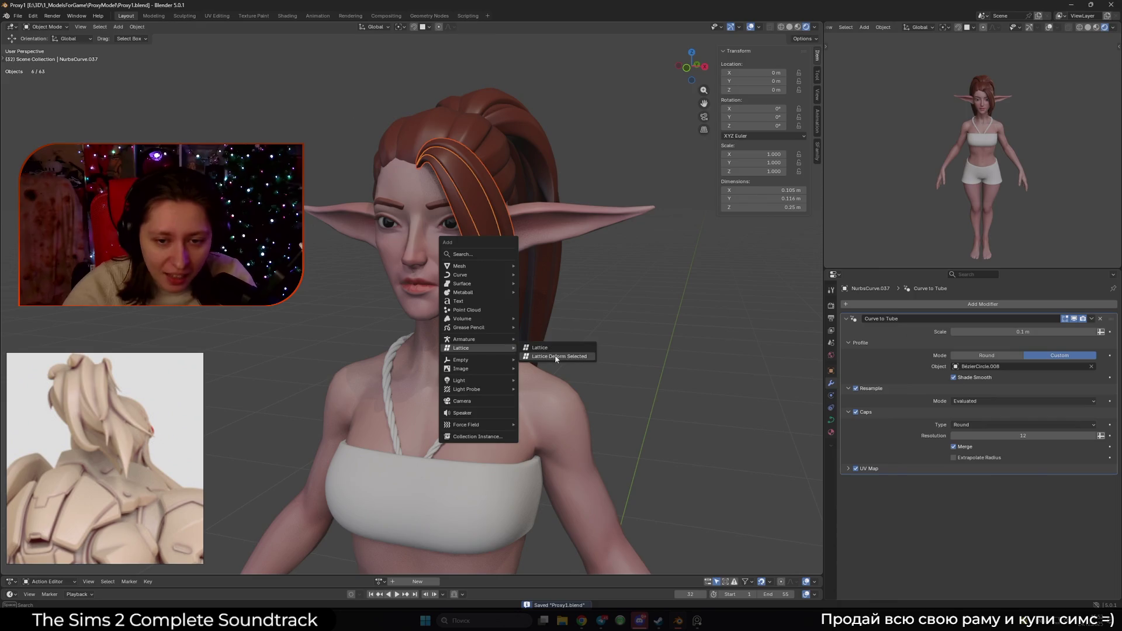
# - Add a Lattice Deform Selected lattice around the fringe strands and show its settings
pyautogui.click(555, 357)
pyautogui.scroll(-6, 520, 321)
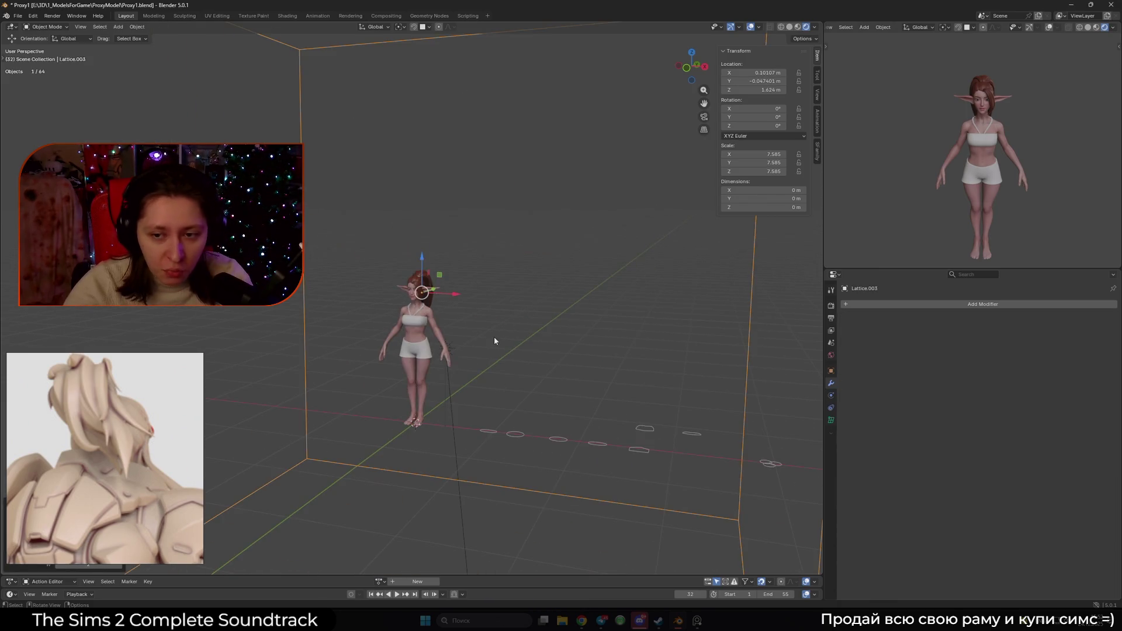
pyautogui.click(831, 421)
pyautogui.moveTo(607, 351)
pyautogui.mouseDown(button='middle')
pyautogui.moveTo(480, 299)
pyautogui.moveTo(549, 338)
pyautogui.mouseUp(button='middle')
pyautogui.press('Tab')
pyautogui.scroll(5, 654, 384)
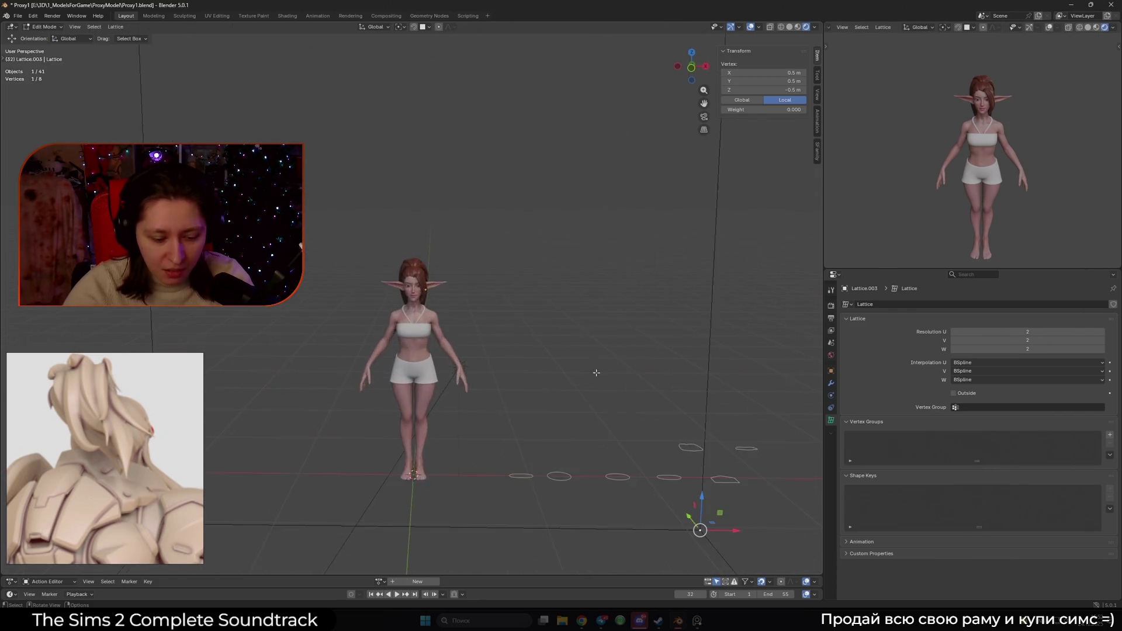
pyautogui.press('g')
pyautogui.press('Escape')
pyautogui.press('Tab')
pyautogui.scroll(-6, 653, 384)
# - Scale the lattice down to 0.301 so it encloses the elf's head
pyautogui.press('s')
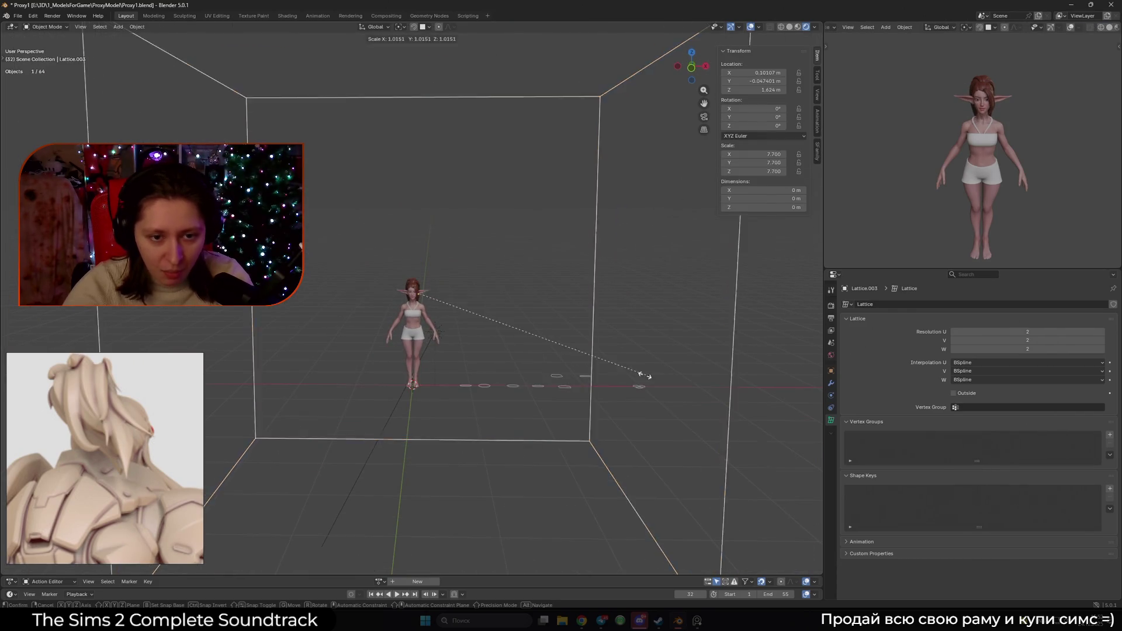
pyautogui.click(494, 354)
pyautogui.scroll(3, 526, 356)
pyautogui.press('s')
pyautogui.click(444, 257)
pyautogui.moveTo(444, 257)
pyautogui.mouseDown(button='middle')
pyautogui.moveTo(433, 346)
pyautogui.moveTo(565, 350)
pyautogui.moveTo(543, 331)
pyautogui.mouseUp(button='middle')
pyautogui.scroll(3, 433, 346)
pyautogui.press('s')
pyautogui.click(491, 351)
pyautogui.press('Tab')
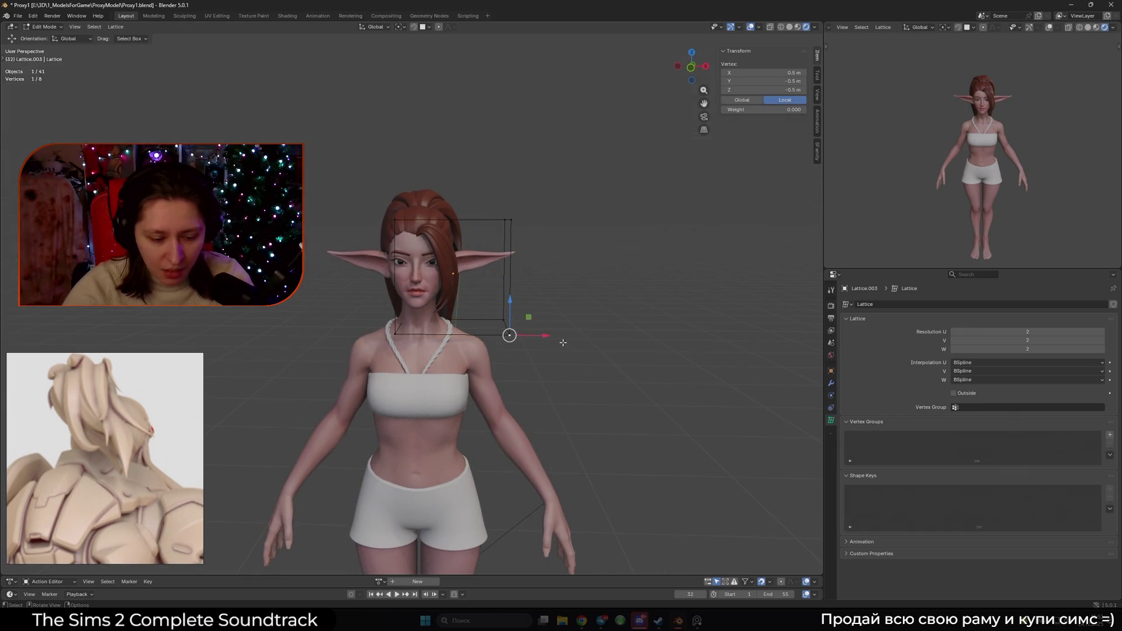
pyautogui.press('Tab')
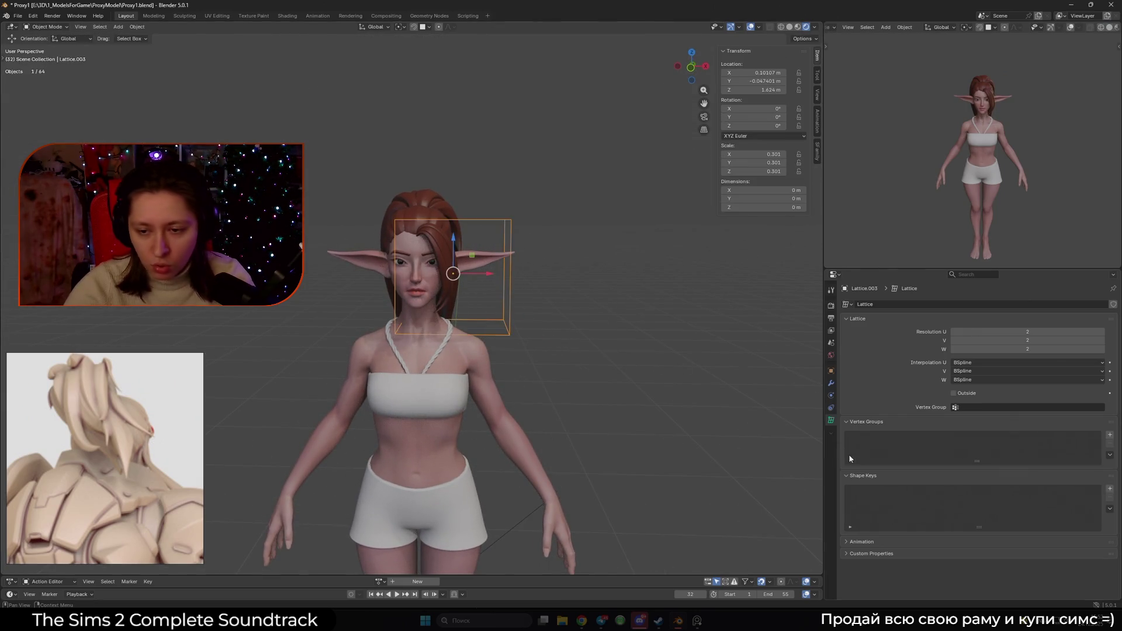
# - Set the lattice resolution to 4 along U, V and W
pyautogui.moveTo(1023, 349); pyautogui.dragTo(1058, 330)
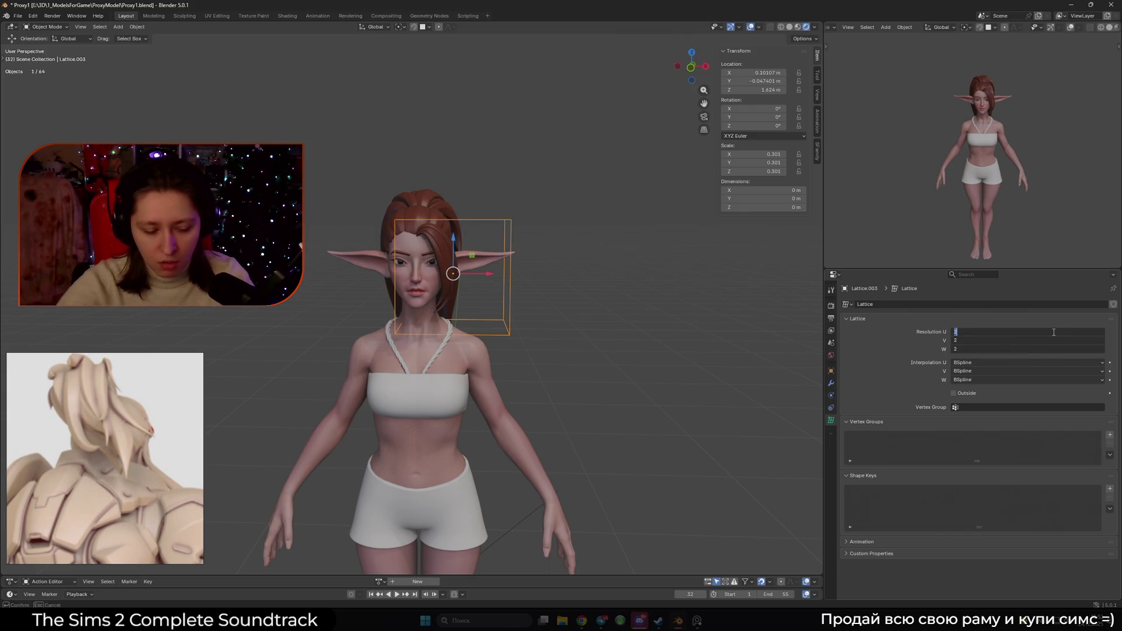
pyautogui.write('4')
pyautogui.press('Return')
pyautogui.moveTo(468, 310); pyautogui.dragTo(574, 323, button='middle')
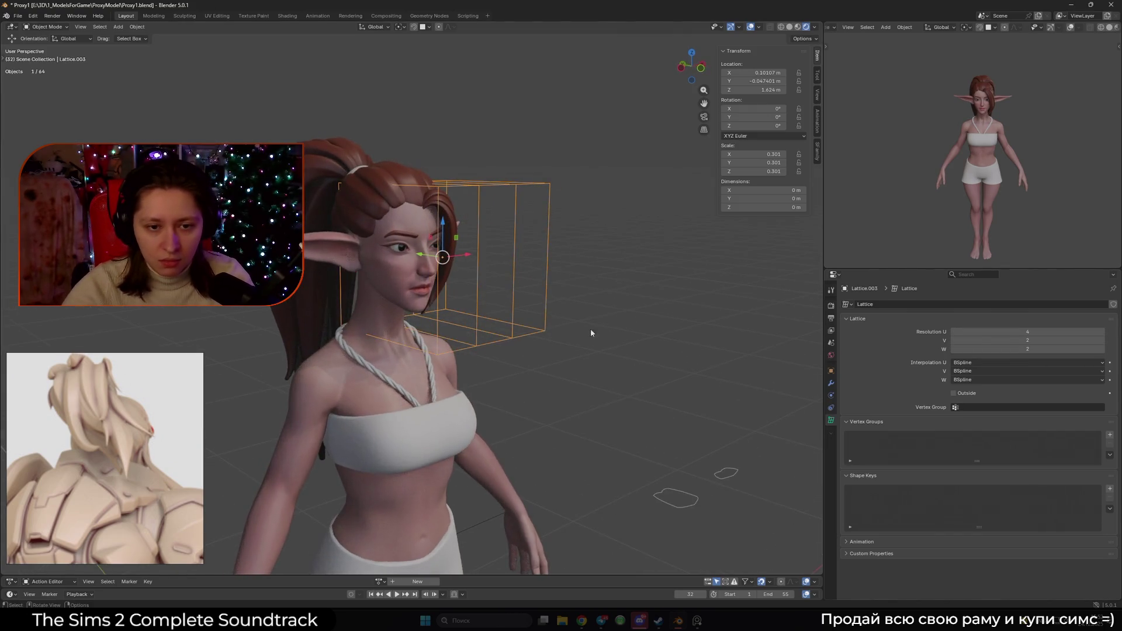
pyautogui.click(1025, 340)
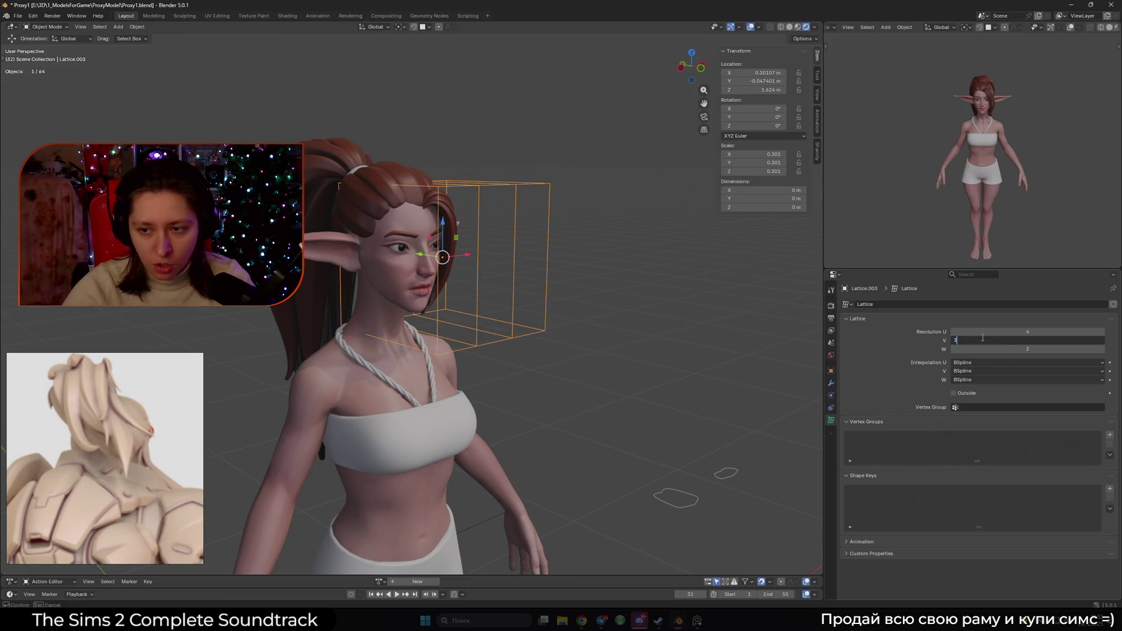
pyautogui.write('4')
pyautogui.press('Return')
pyautogui.click(1027, 349)
pyautogui.write('4')
pyautogui.press('Return')
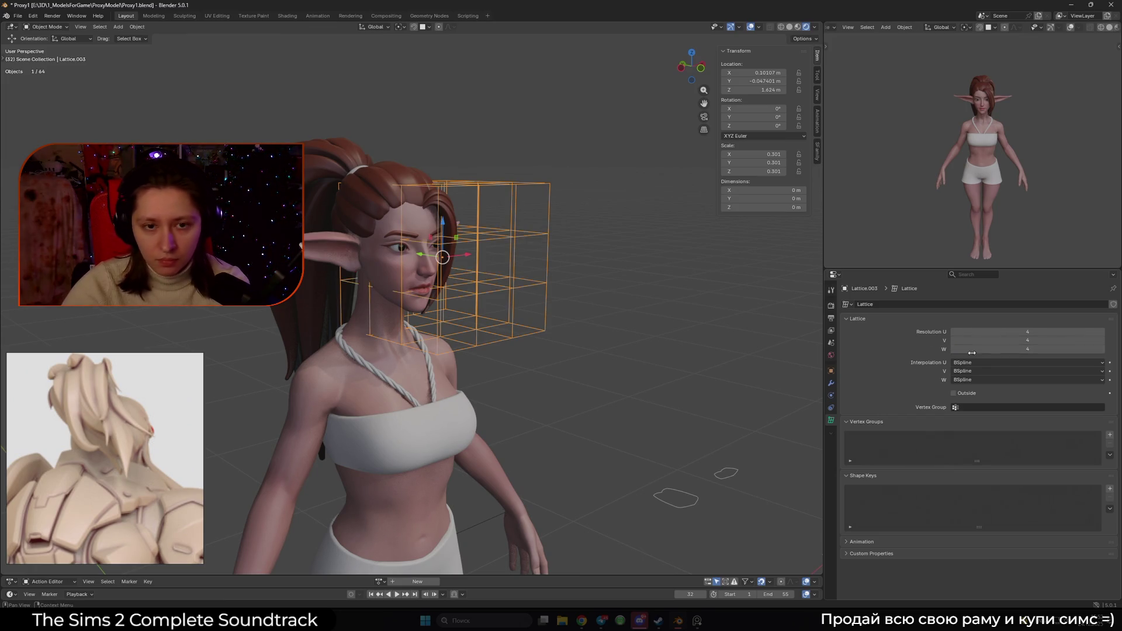
pyautogui.click(549, 340)
pyautogui.moveTo(549, 340); pyautogui.dragTo(503, 323, button='middle')
pyautogui.click(1021, 349)
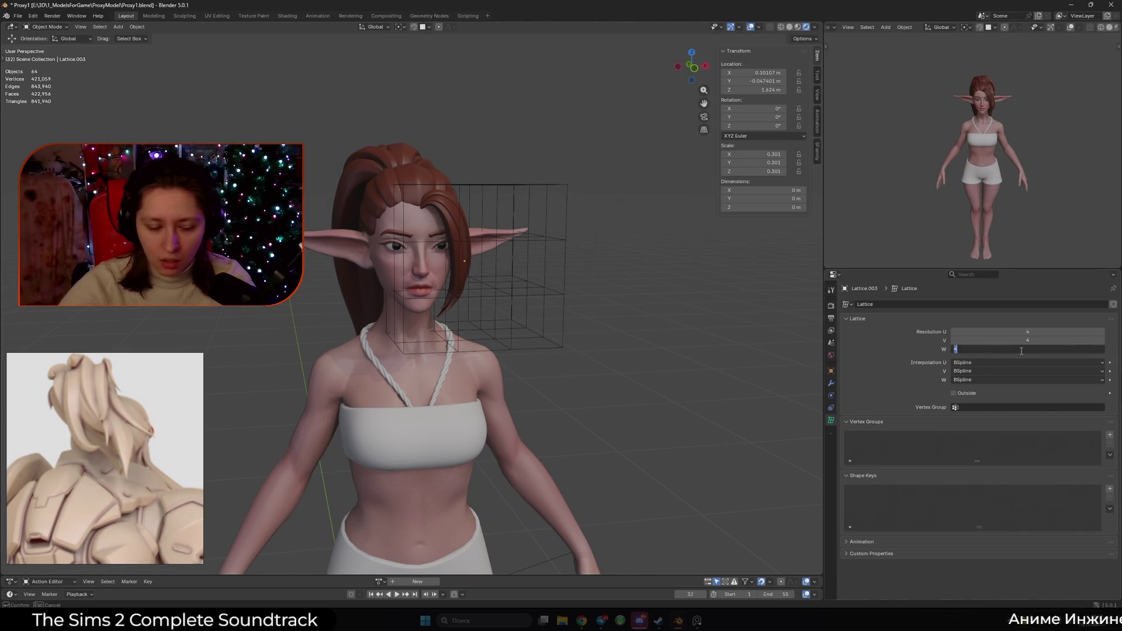
pyautogui.write('2')
# - Change the lattice's W resolution to 3
pyautogui.press('Return')
pyautogui.click(555, 344)
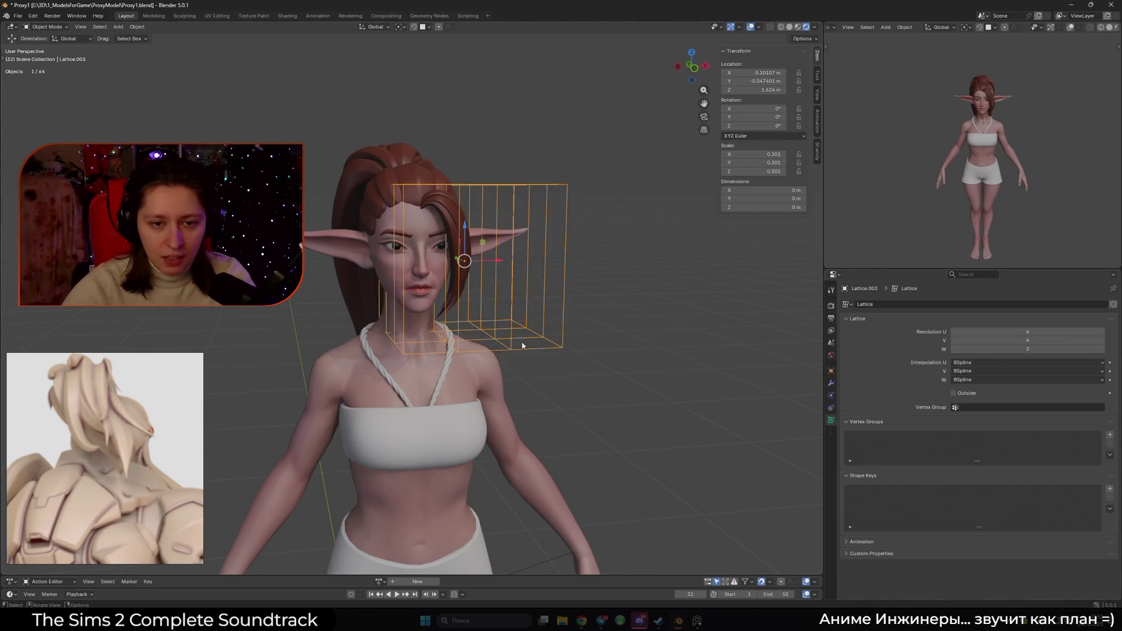
pyautogui.press('Tab')
pyautogui.moveTo(555, 345)
pyautogui.mouseDown(button='middle')
pyautogui.moveTo(522, 391)
pyautogui.moveTo(533, 387)
pyautogui.mouseUp(button='middle')
pyautogui.moveTo(532, 387); pyautogui.dragTo(497, 333)
pyautogui.press('g')
pyautogui.rightClick(529, 396)
pyautogui.click(562, 376)
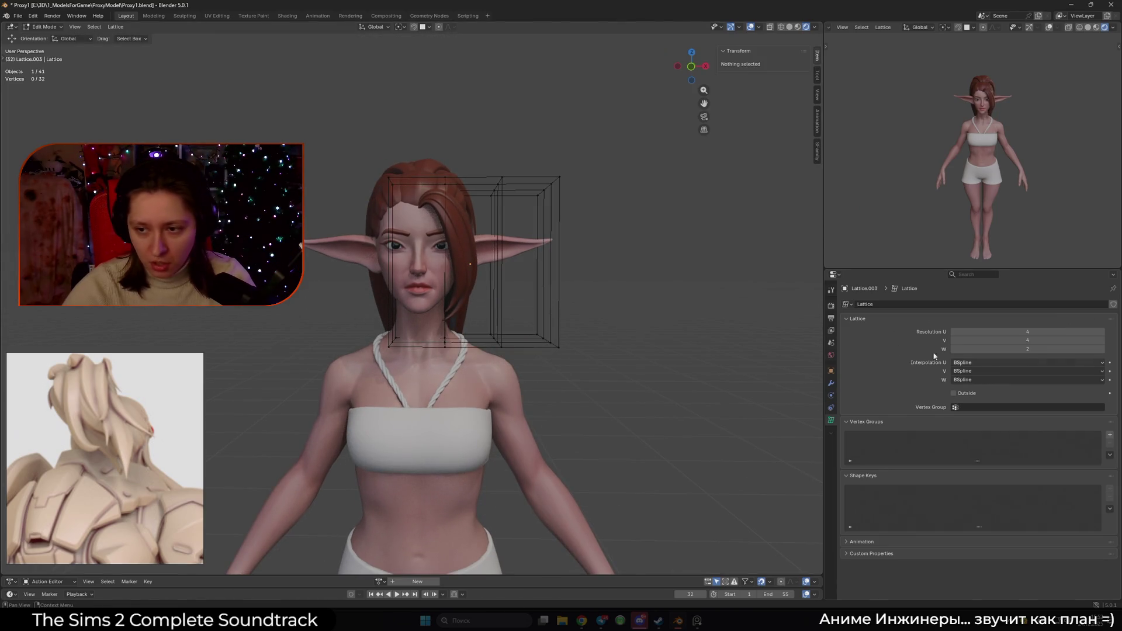
pyautogui.press('Tab')
pyautogui.doubleClick(1013, 349)
pyautogui.press('Return')
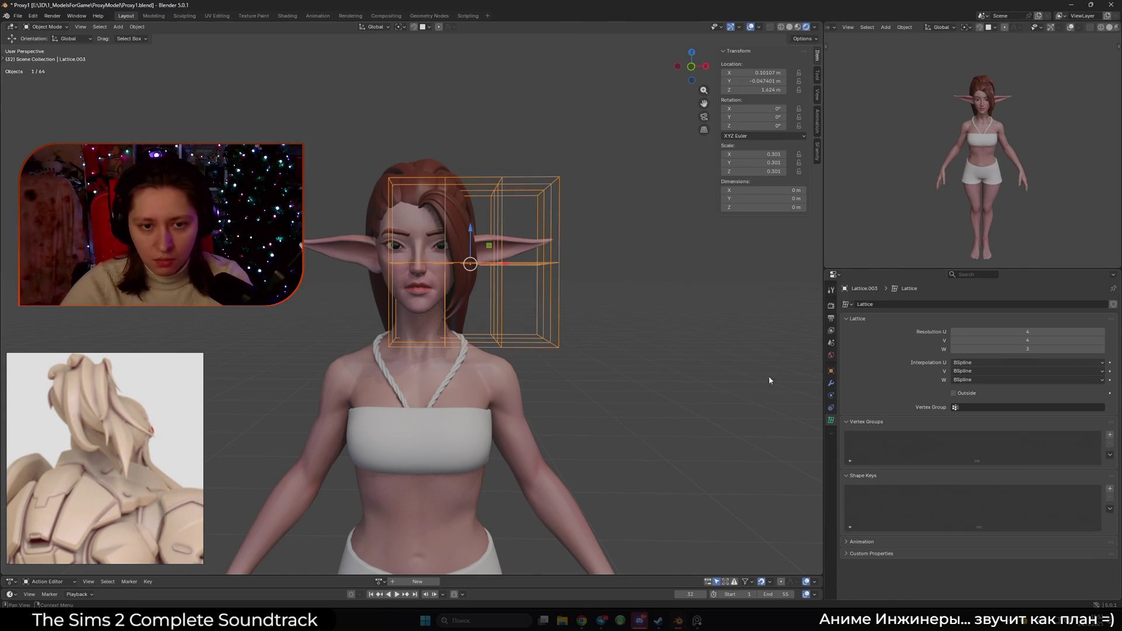
# - Narrow the whole lattice along the X axis
pyautogui.press('Tab')
pyautogui.moveTo(524, 301); pyautogui.dragTo(490, 258)
pyautogui.press('g')
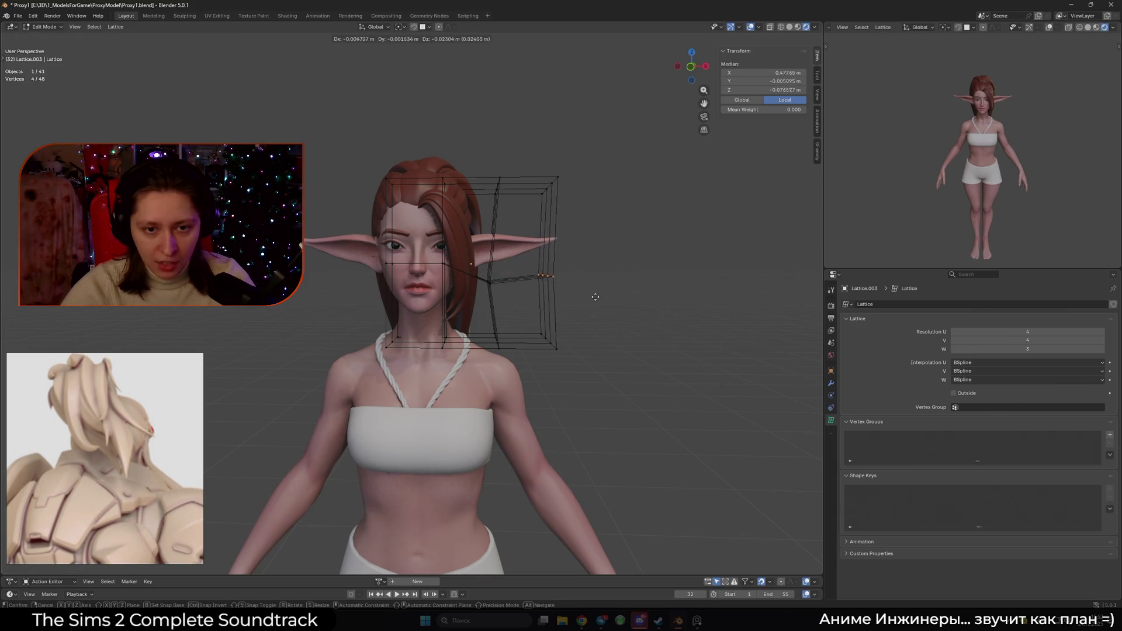
pyautogui.press('Escape')
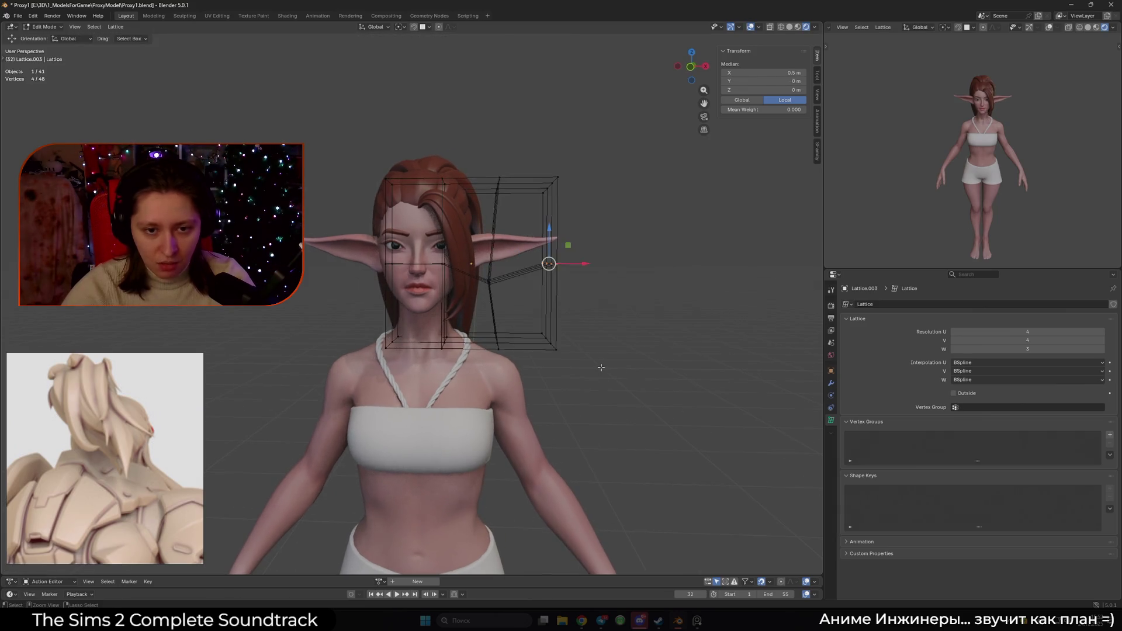
pyautogui.press('Tab')
pyautogui.press('s')
pyautogui.press('x')
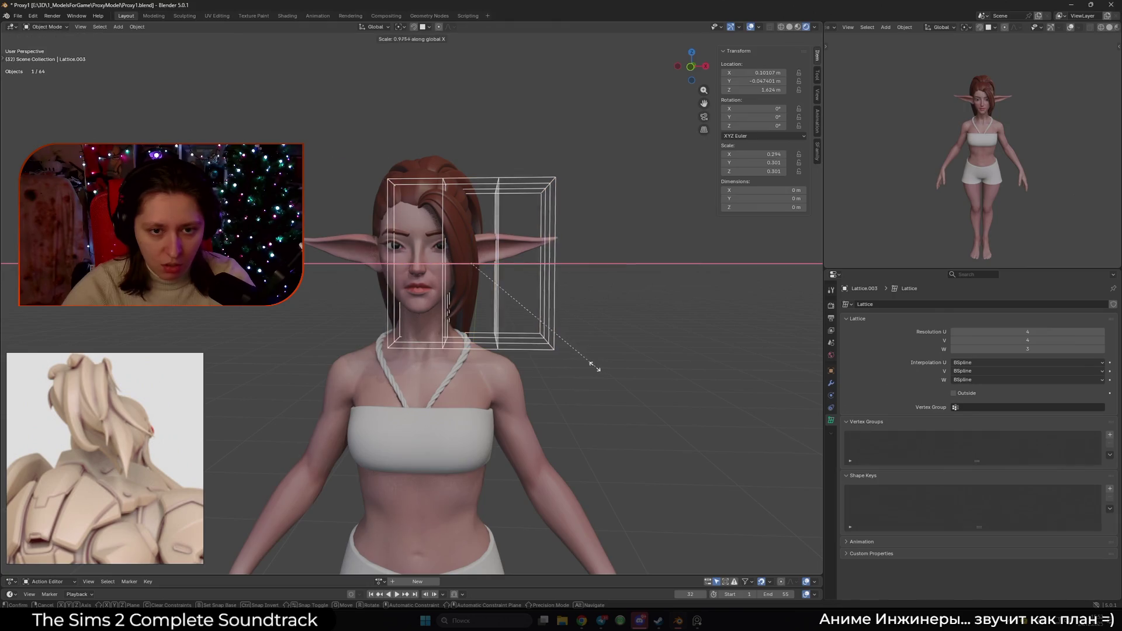
pyautogui.click(478, 338)
# - Shift the lattice sideways along X and thin its depth along Y
pyautogui.press('g')
pyautogui.press('x')
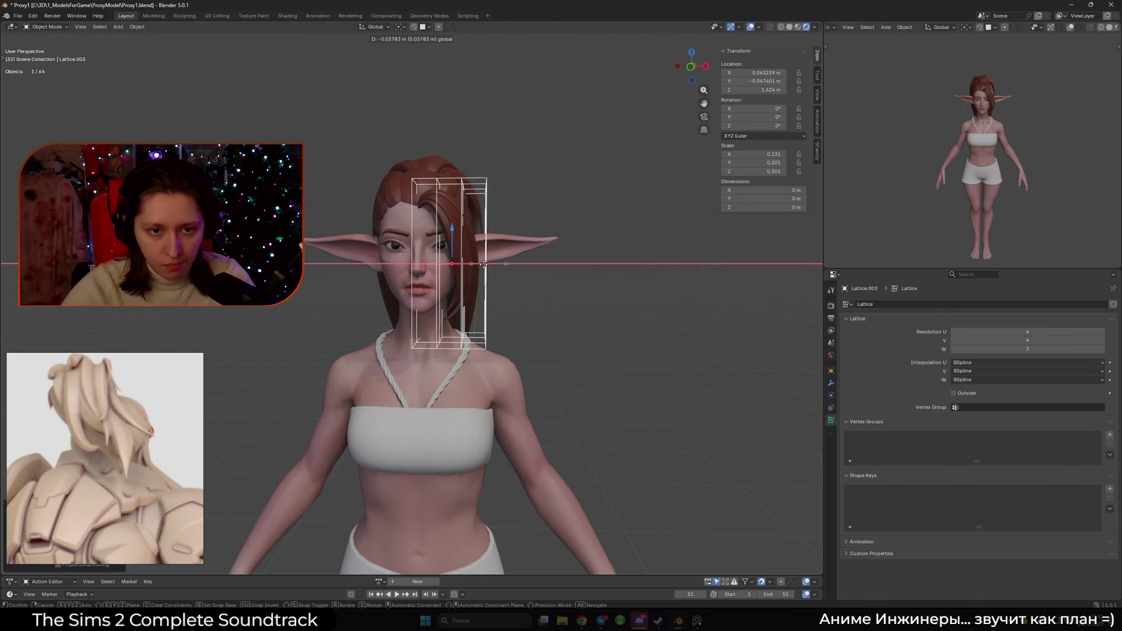
pyautogui.click(467, 333)
pyautogui.moveTo(467, 333); pyautogui.dragTo(414, 280, button='middle')
pyautogui.press('s')
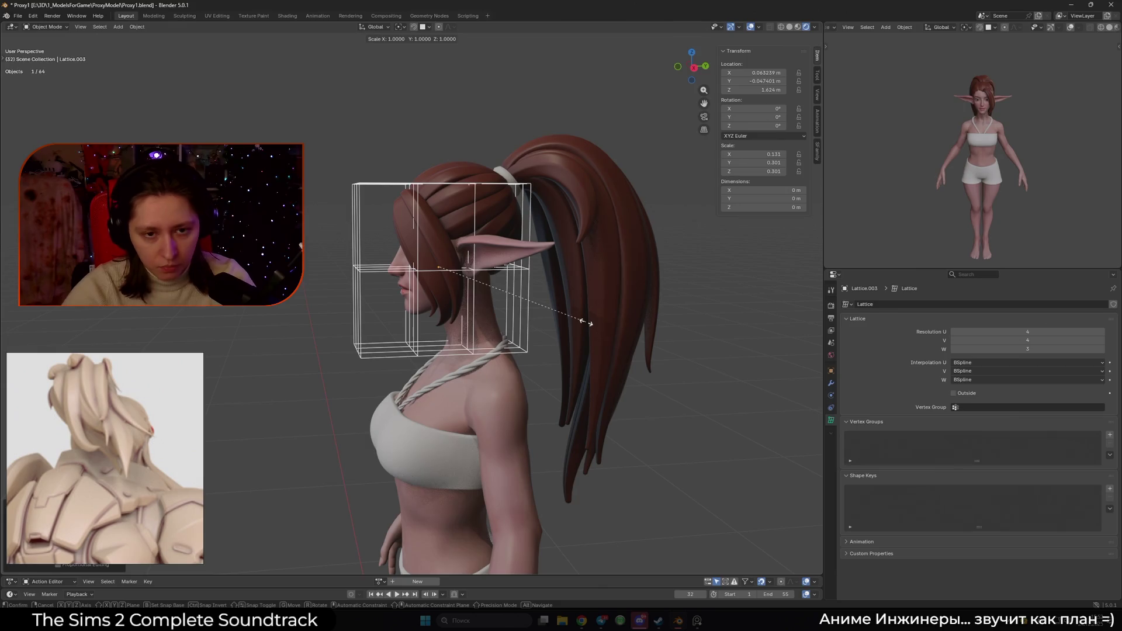
pyautogui.press('y')
pyautogui.click(440, 259)
# - Move the lattice along Y and rotate it to tilt it beside the face
pyautogui.press('g')
pyautogui.press('y')
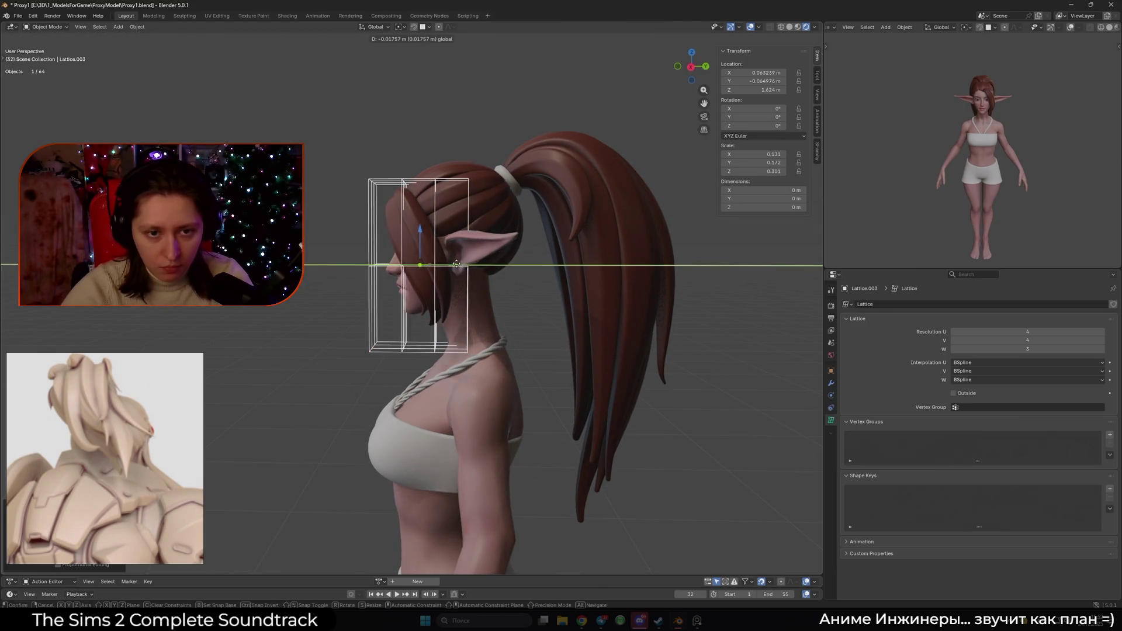
pyautogui.click(456, 265)
pyautogui.press('r')
pyautogui.click(502, 259)
# - Select all lattice points and move them so the fringe hugs one side of the face
pyautogui.press('Tab')
pyautogui.moveTo(444, 269); pyautogui.dragTo(531, 273, button='middle')
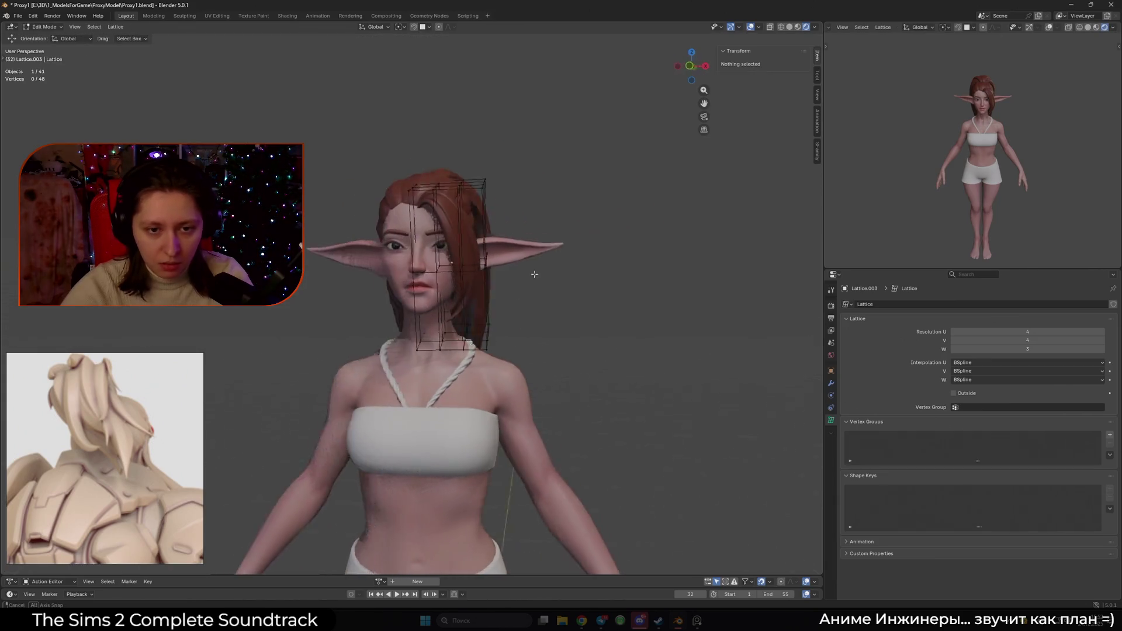
pyautogui.press('a')
pyautogui.hotkey('shift', 'alt', 'z')
pyautogui.press('g')
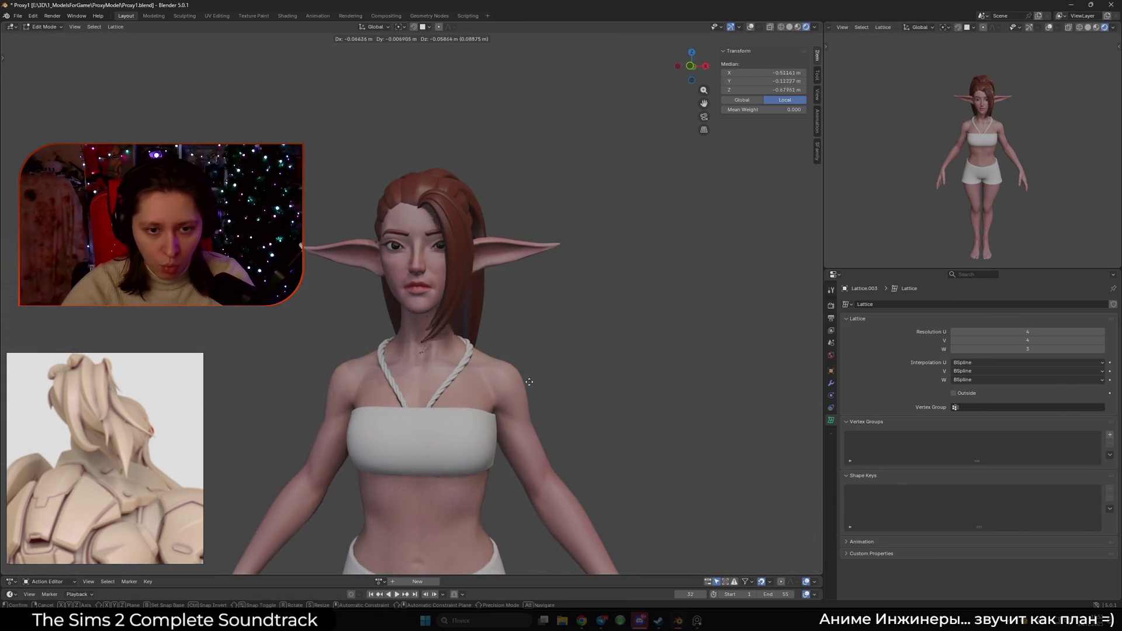
pyautogui.moveTo(555, 420)
pyautogui.keyDown('alt'); pyautogui.mouseDown(button='middle')
pyautogui.moveTo(514, 350)
pyautogui.moveTo(528, 360)
pyautogui.mouseUp(button='middle'); pyautogui.keyUp('alt')
pyautogui.click(498, 343)
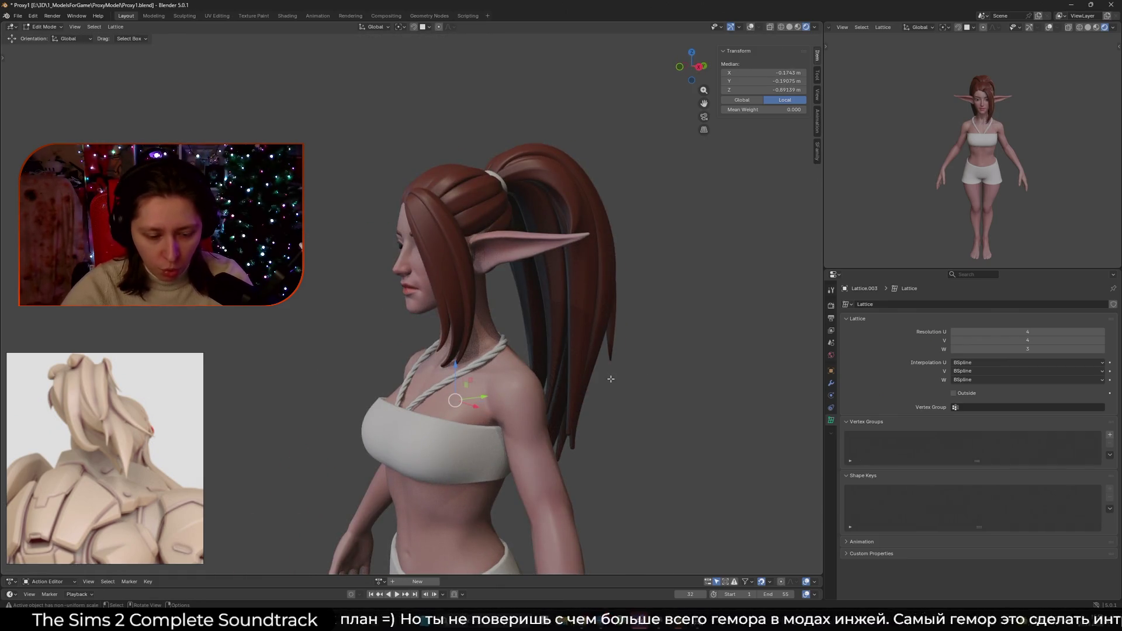
pyautogui.hotkey('shift', 'alt', 'z')
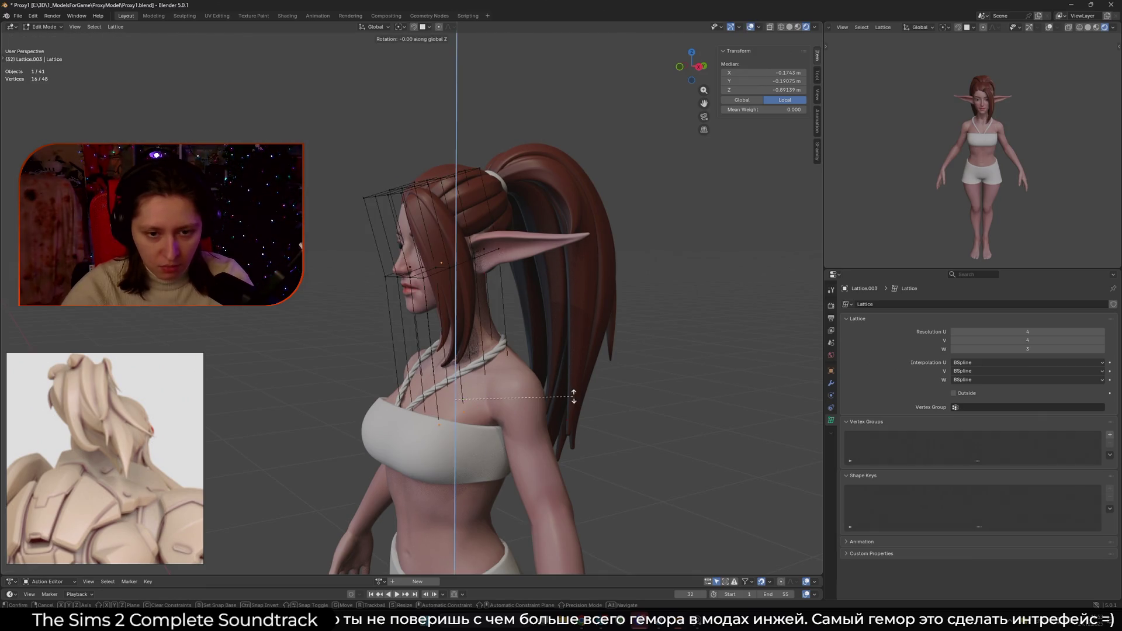
# - Reposition a single lattice point to refine the fringe's shape
pyautogui.hotkey('shift', 'alt', 'z')
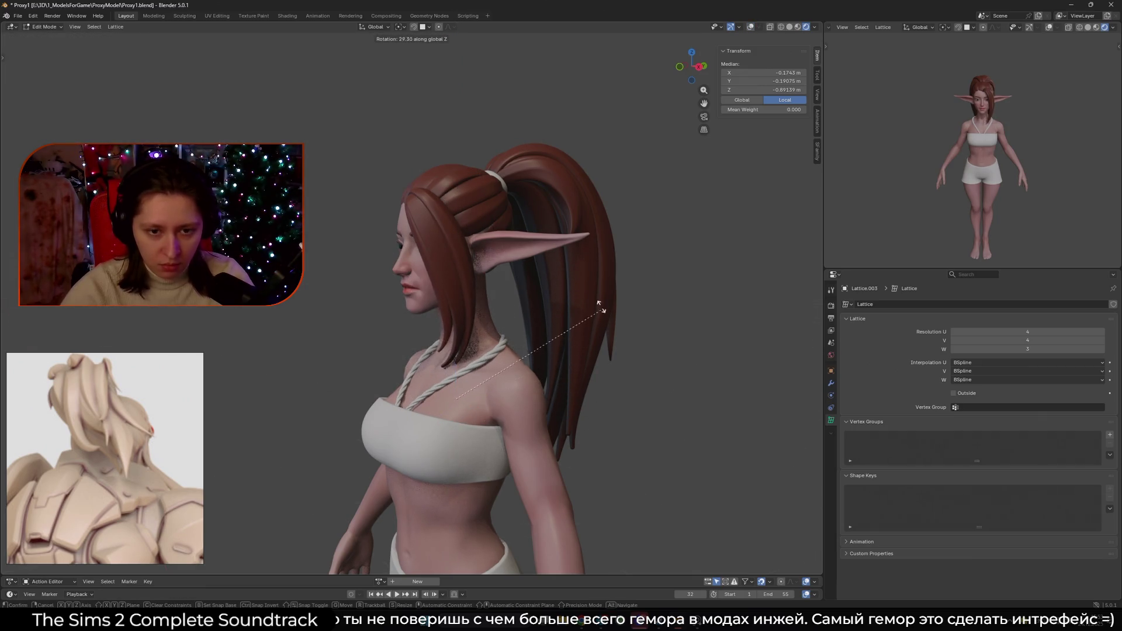
pyautogui.moveTo(596, 394)
pyautogui.mouseDown(button='middle')
pyautogui.moveTo(600, 410)
pyautogui.moveTo(648, 321)
pyautogui.mouseUp(button='middle')
pyautogui.press('g')
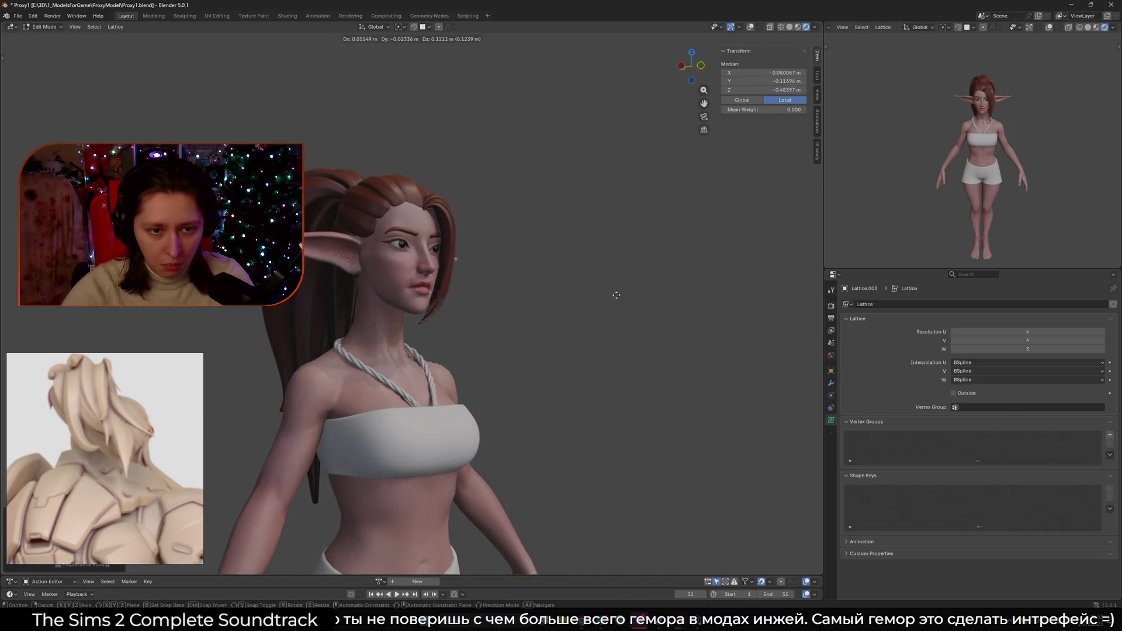
pyautogui.click(618, 313)
pyautogui.moveTo(619, 314); pyautogui.dragTo(539, 391, button='middle')
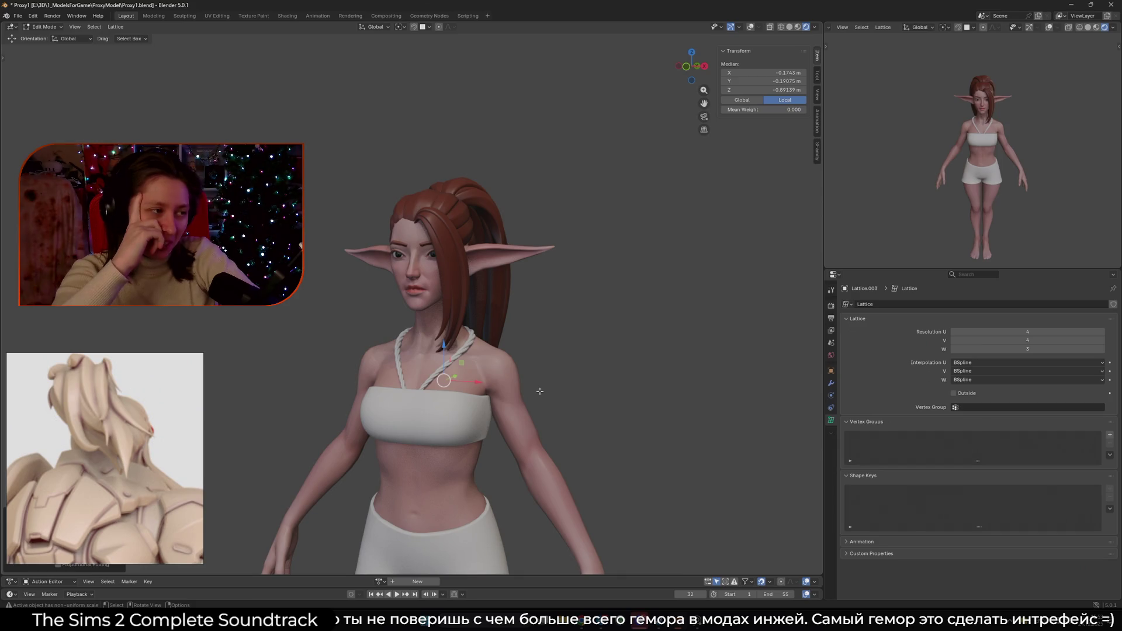
pyautogui.moveTo(541, 391); pyautogui.dragTo(495, 363, button='middle')
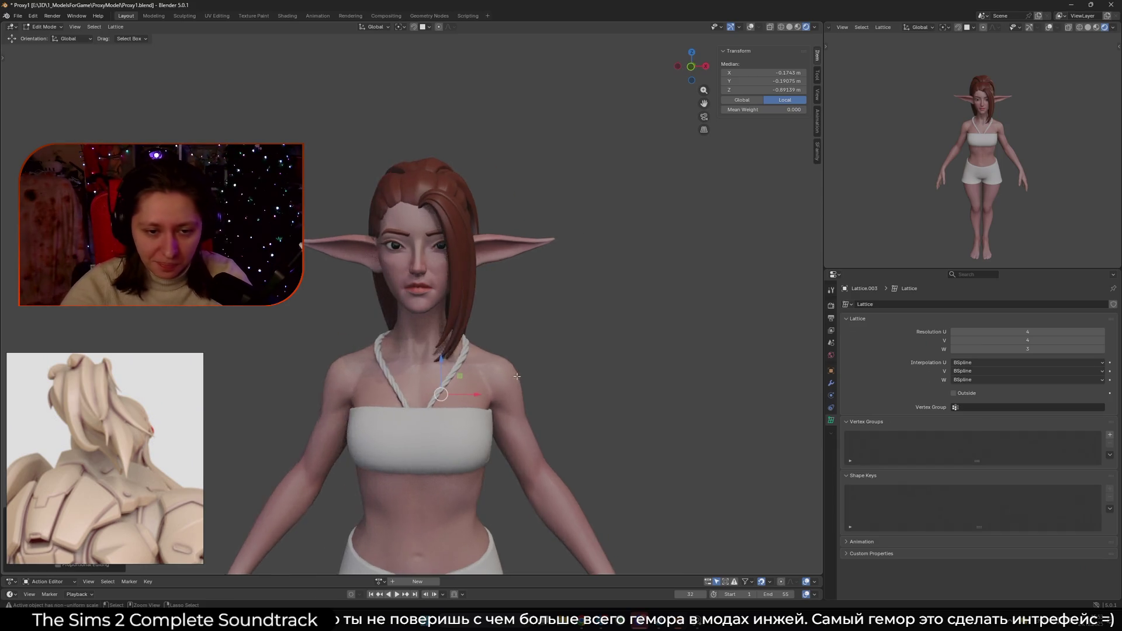
# - In Object Mode, add a Mirror modifier to fringe strand NurbsCurve.043
pyautogui.hotkey('shift', 'alt', 'z')
pyautogui.click(495, 363)
pyautogui.press('Tab')
pyautogui.click(461, 290)
pyautogui.click(461, 290)
pyautogui.click(461, 290)
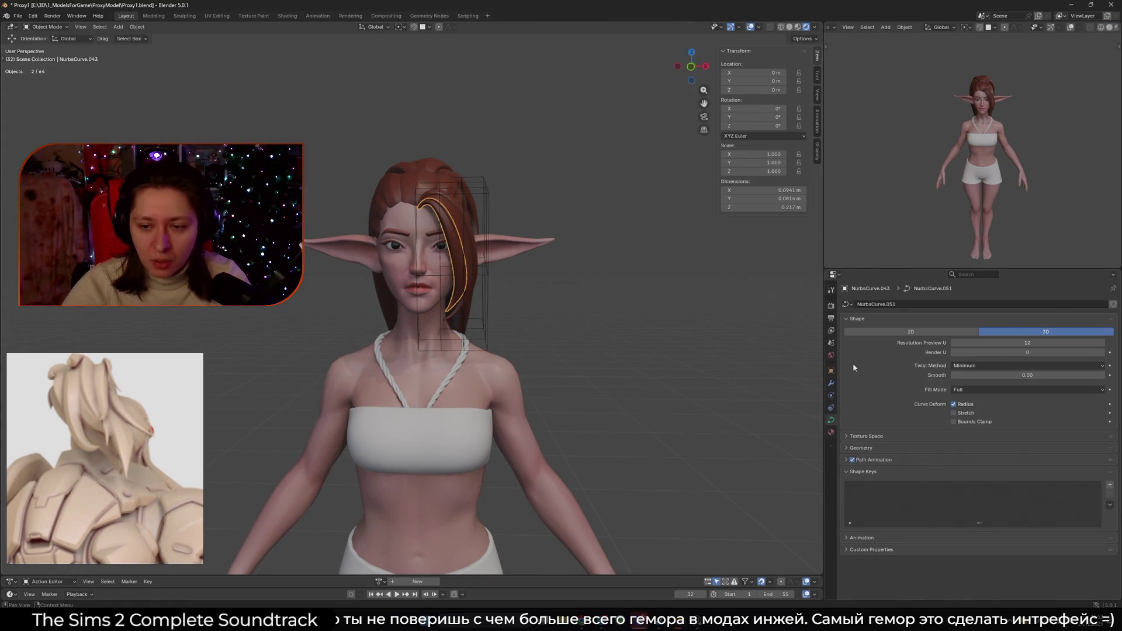
pyautogui.click(830, 383)
pyautogui.scroll(2, 759, 379)
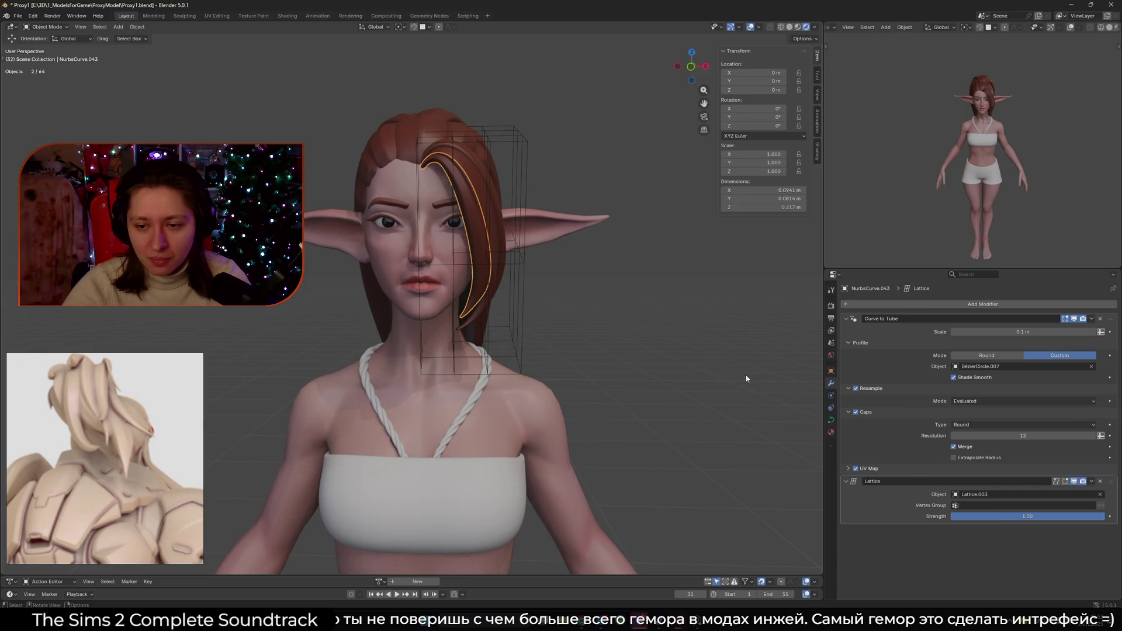
pyautogui.click(883, 305)
pyautogui.click(937, 324)
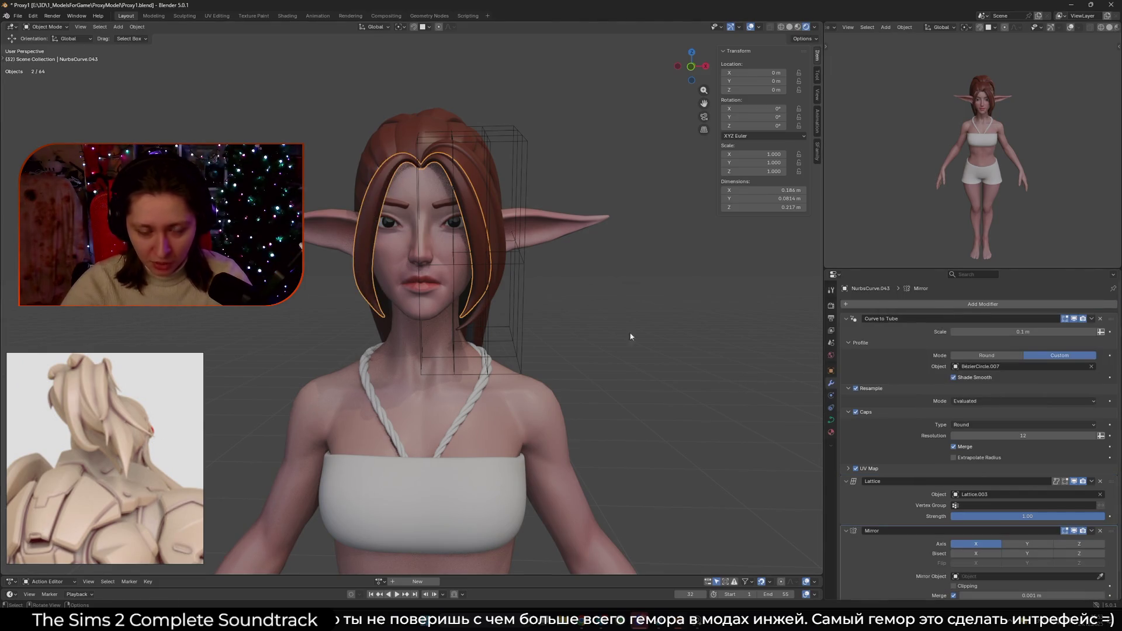
# - Select Lattice.003 on its own
pyautogui.click(495, 295)
pyautogui.moveTo(475, 298); pyautogui.dragTo(505, 283, button='middle')
pyautogui.keyDown('shift'); pyautogui.click(511, 279); pyautogui.keyUp('shift')
pyautogui.click(531, 358)
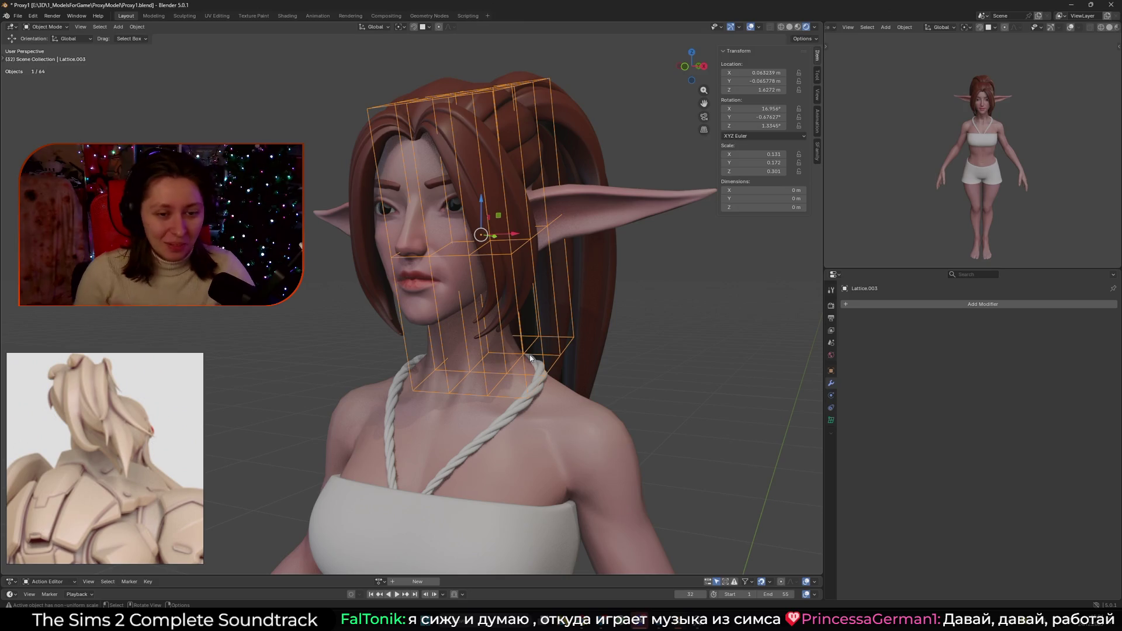
# - In the lattice's Edit Mode, try scaling all points, then undo the collapsed scale
pyautogui.press('Tab')
pyautogui.moveTo(510, 366)
pyautogui.mouseDown(button='middle')
pyautogui.moveTo(524, 356)
pyautogui.moveTo(365, 233)
pyautogui.mouseUp(button='middle')
pyautogui.press('a')
pyautogui.moveTo(456, 244); pyautogui.dragTo(465, 245, button='middle')
pyautogui.press('s')
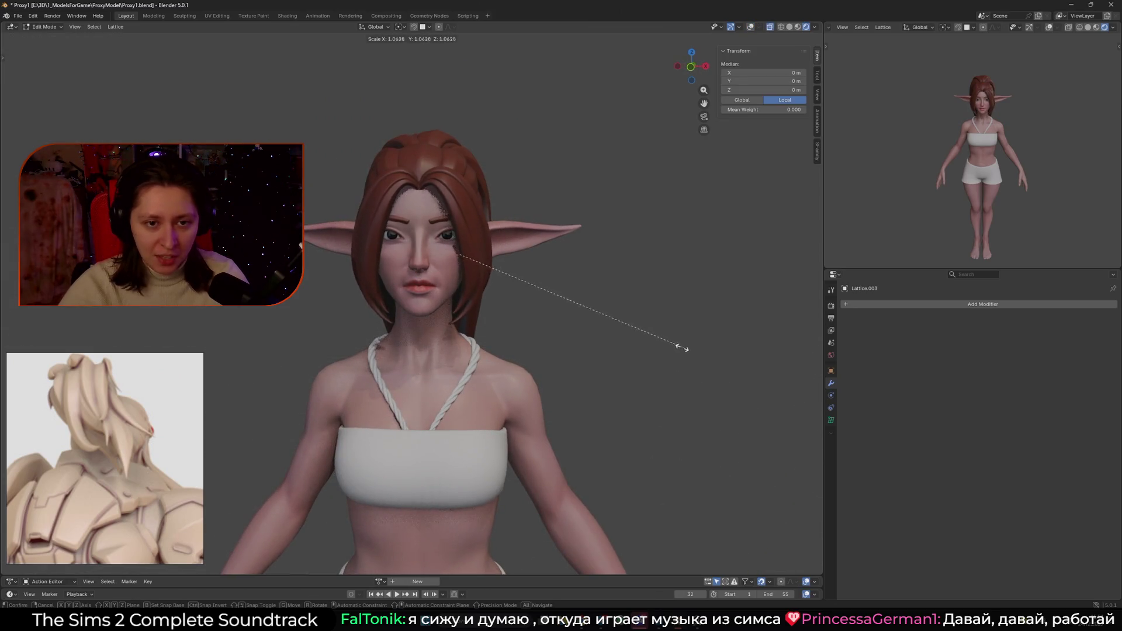
pyautogui.click(526, 301)
pyautogui.hotkey('ctrl', 'z')
# - Move the top row of lattice points outward
pyautogui.moveTo(351, 98); pyautogui.dragTo(566, 211)
pyautogui.press('g')
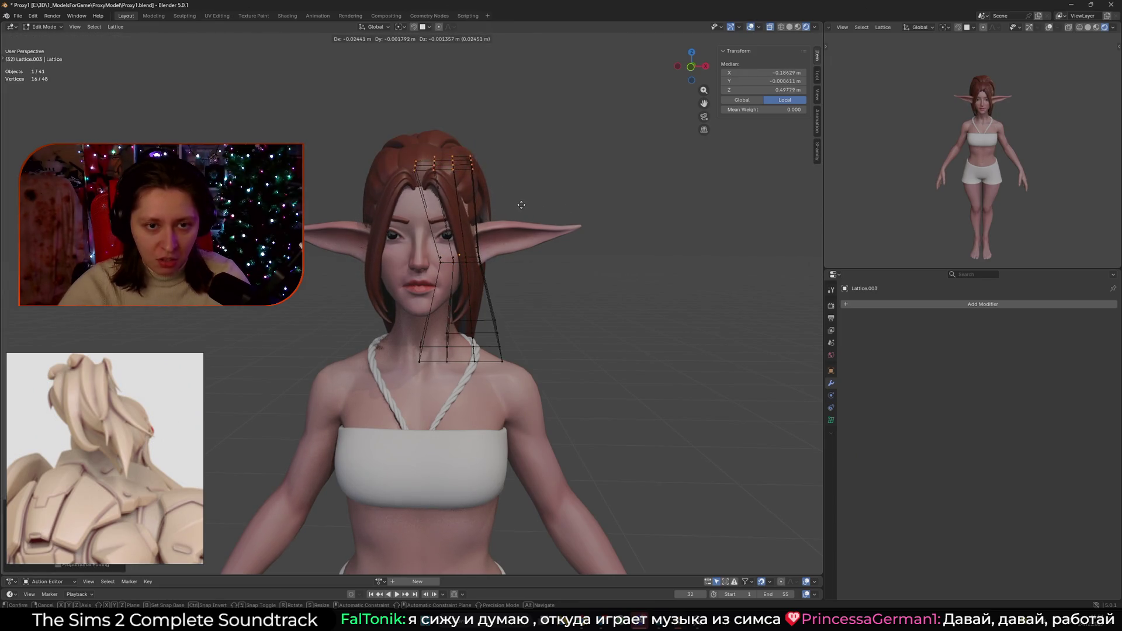
pyautogui.click(516, 207)
pyautogui.moveTo(489, 277); pyautogui.dragTo(514, 280)
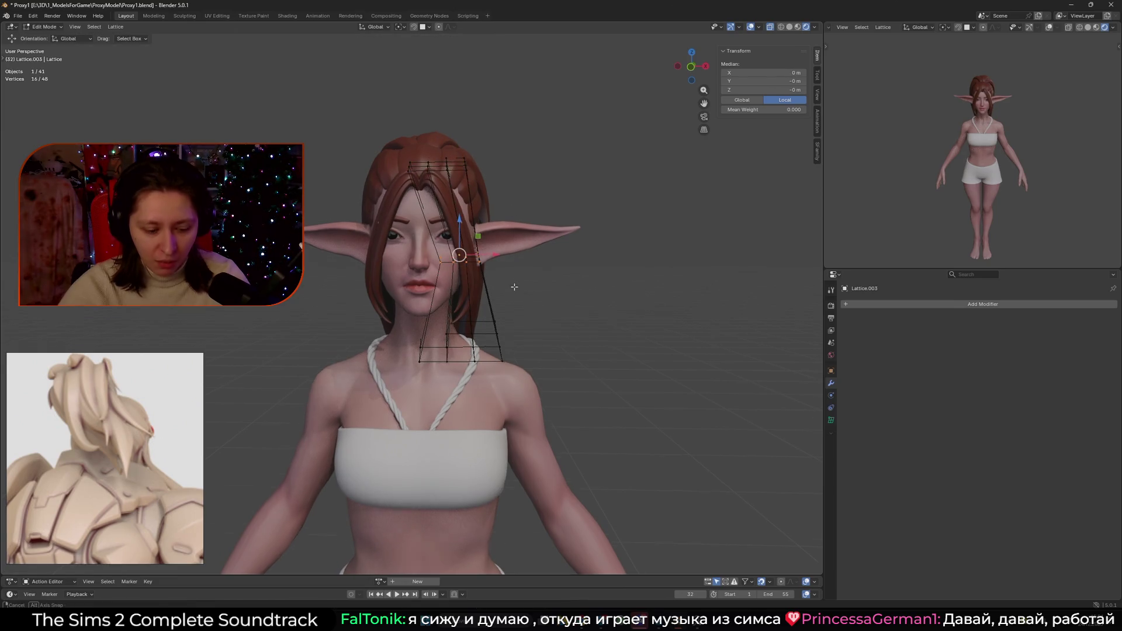
pyautogui.moveTo(381, 129); pyautogui.dragTo(491, 198)
pyautogui.press('g')
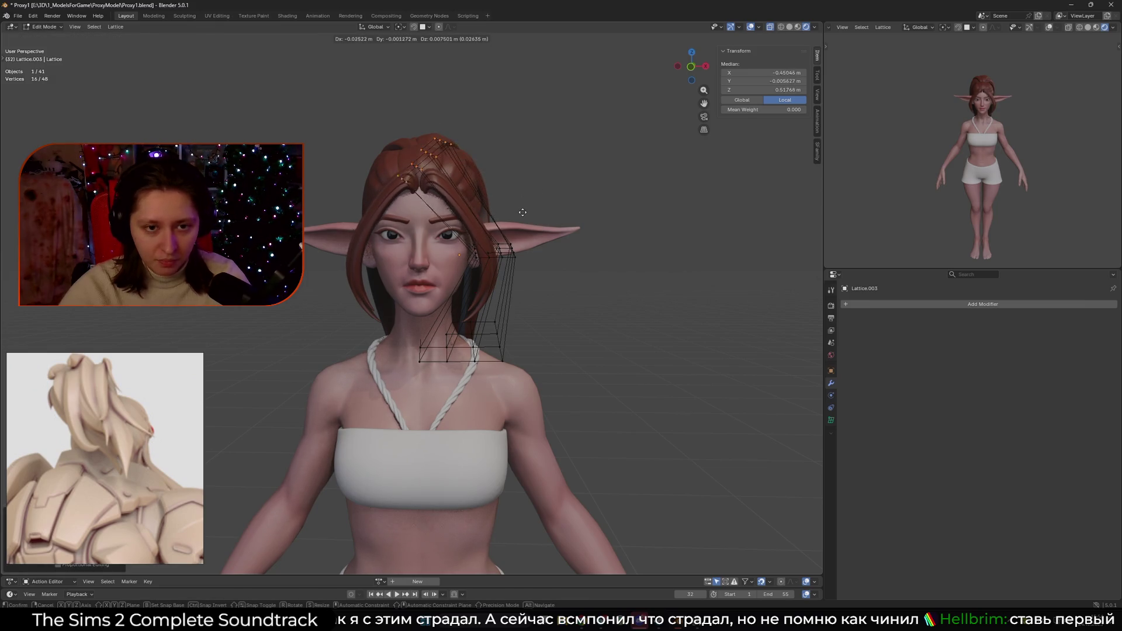
pyautogui.click(540, 228)
# - Inspect the hair in wireframe and from a side profile with the lattice cage shown
pyautogui.moveTo(540, 228)
pyautogui.mouseDown(button='middle')
pyautogui.moveTo(561, 234)
pyautogui.moveTo(413, 231)
pyautogui.moveTo(535, 374)
pyautogui.mouseUp(button='middle')
pyautogui.hotkey('shift', 'z')
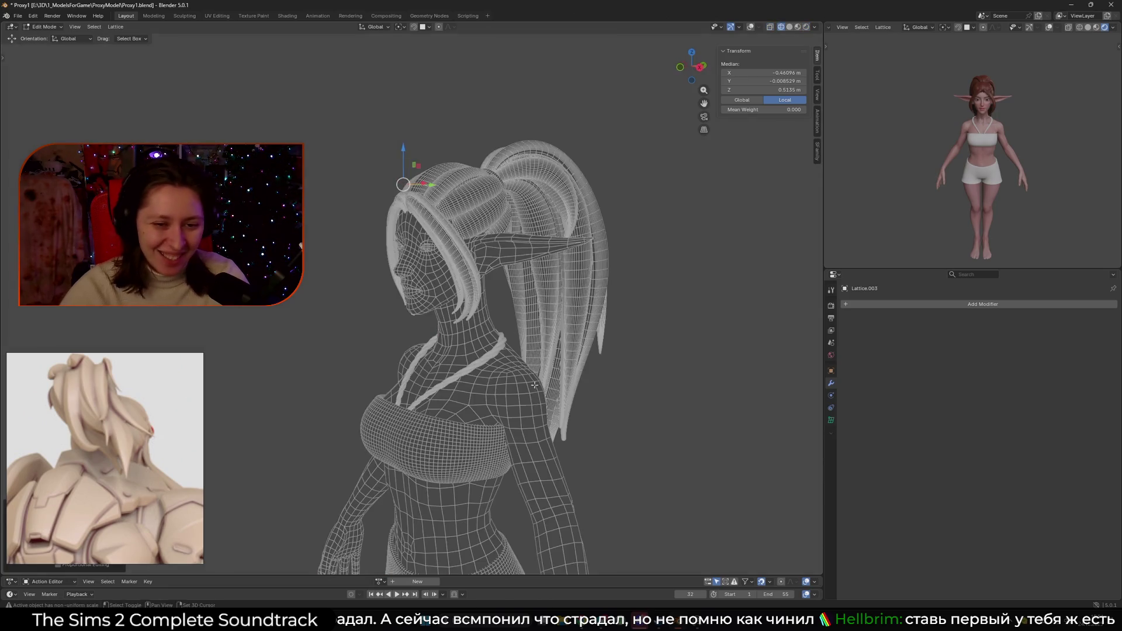
pyautogui.hotkey('shift', 'z')
pyautogui.moveTo(586, 429)
pyautogui.mouseDown(button='middle')
pyautogui.moveTo(455, 423)
pyautogui.moveTo(522, 283)
pyautogui.mouseUp(button='middle')
pyautogui.hotkey('shift', 'alt', 'z')
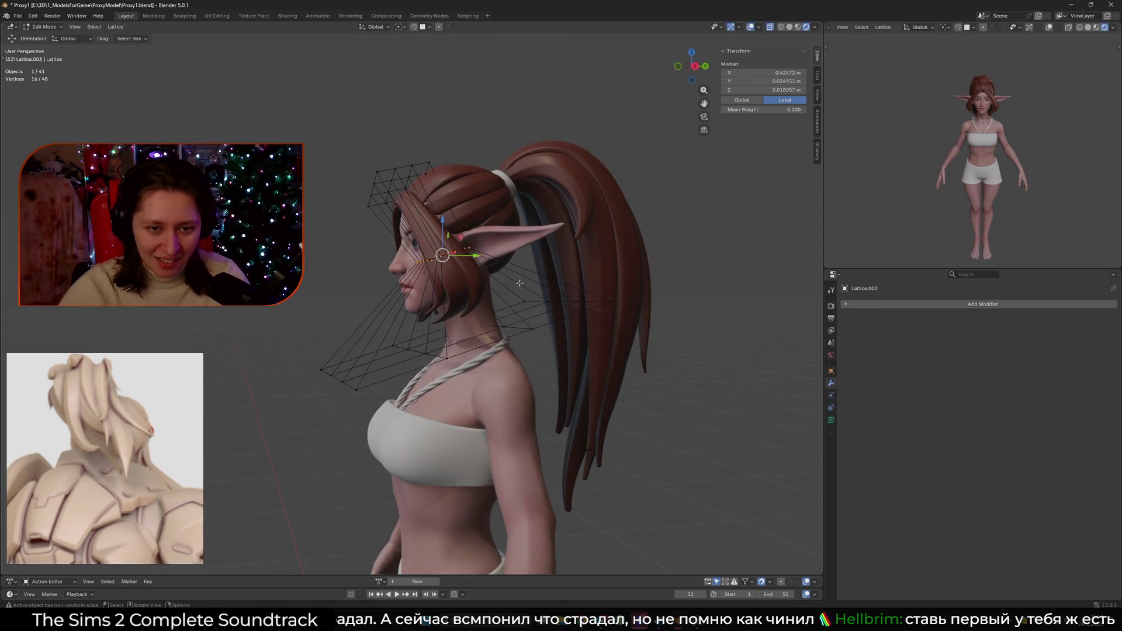
# - From the front view, shift the selected lattice points so the hair falls over the face
pyautogui.press('KP_1')
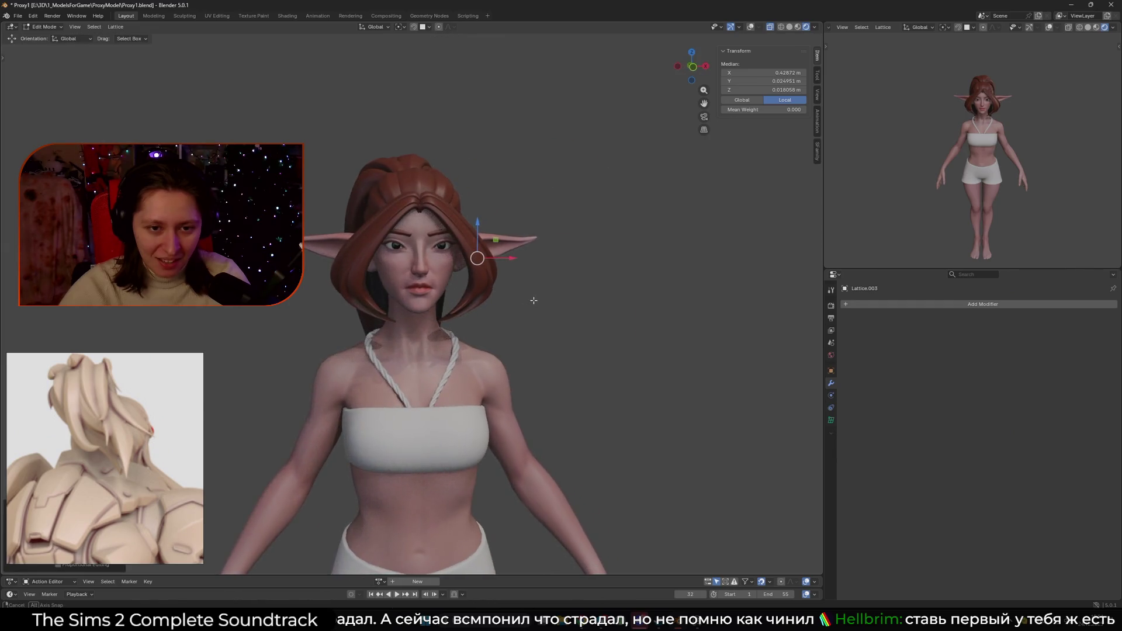
pyautogui.moveTo(523, 300); pyautogui.dragTo(601, 313, button='middle')
pyautogui.hotkey('shift', 'alt', 'z')
pyautogui.hotkey('shift', 'alt', 'z')
pyautogui.press('g')
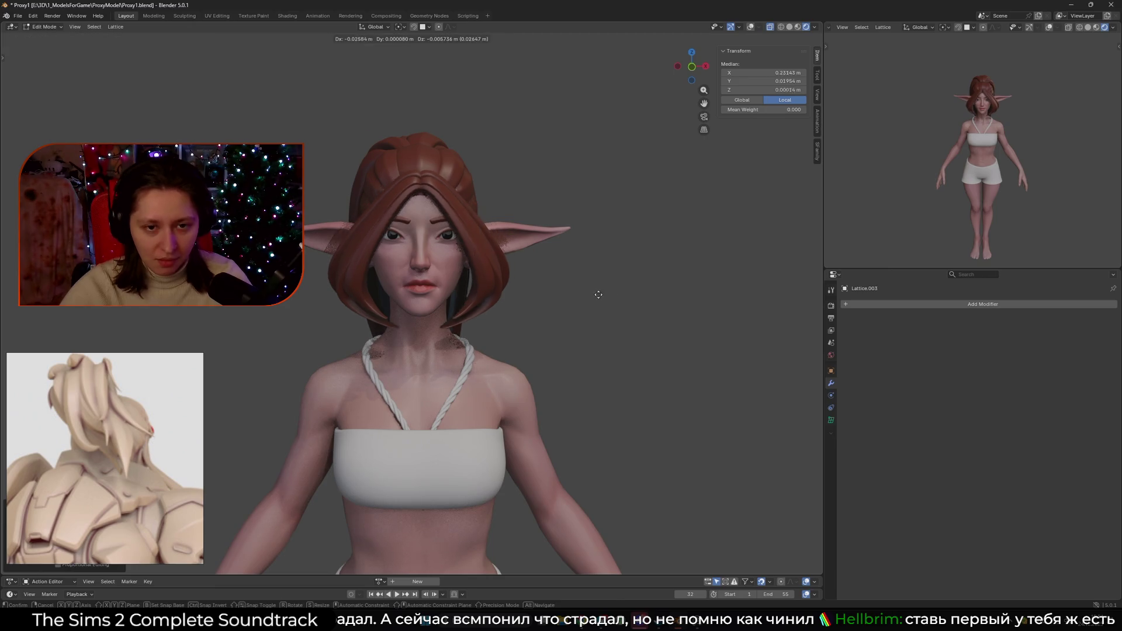
pyautogui.click(579, 295)
pyautogui.hotkey('shift', 'alt', 'z')
# - Move the lattice points at the top of the head to reshape the hair's top
pyautogui.moveTo(466, 200); pyautogui.dragTo(466, 201)
pyautogui.press('g')
pyautogui.click(507, 223)
pyautogui.moveTo(507, 224)
pyautogui.mouseDown(button='middle')
pyautogui.moveTo(498, 259)
pyautogui.moveTo(379, 220)
pyautogui.mouseUp(button='middle')
pyautogui.press('KP_1')
# - Scale the face-side lattice points along X, then shift them right along X
pyautogui.moveTo(343, 208); pyautogui.dragTo(531, 293)
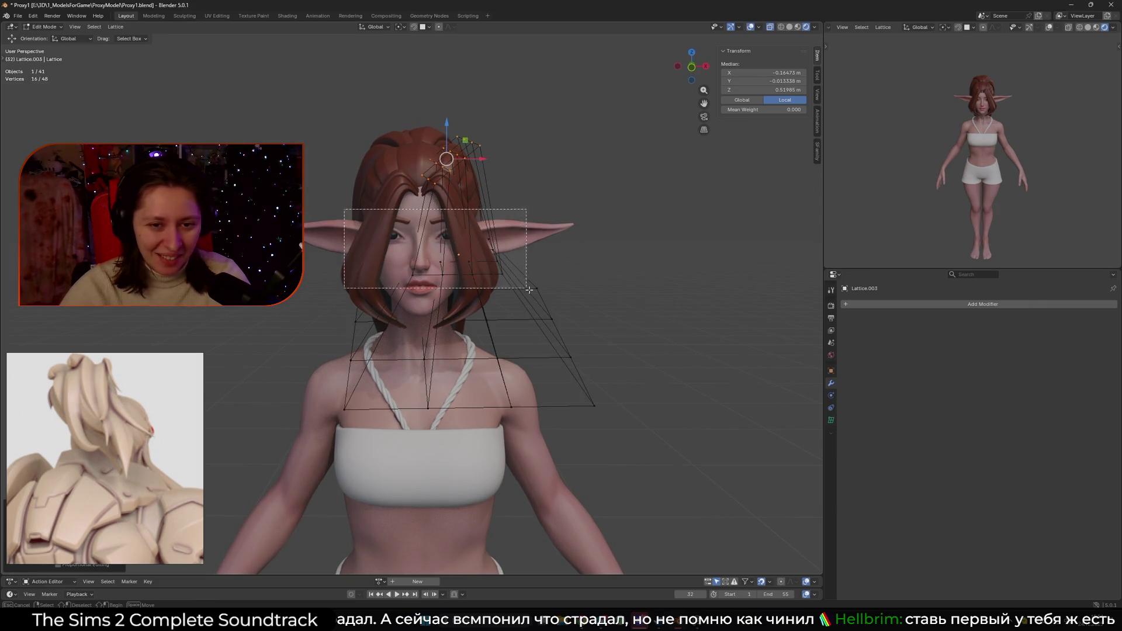
pyautogui.moveTo(532, 293); pyautogui.dragTo(619, 310, button='middle')
pyautogui.press('s')
pyautogui.press('x')
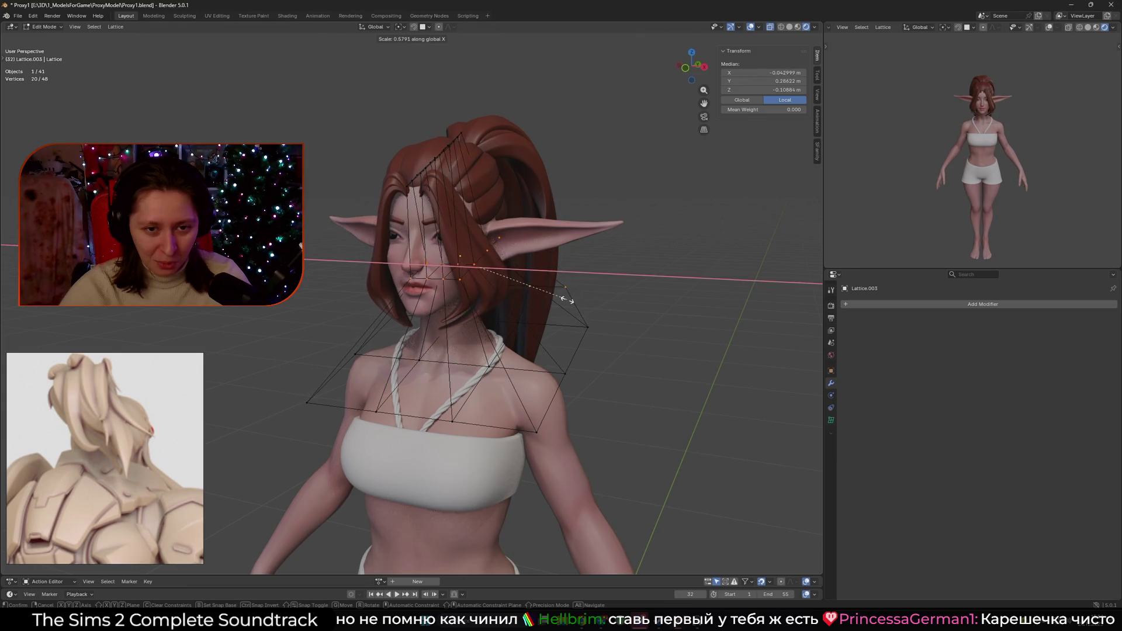
pyautogui.click(538, 290)
pyautogui.press('KP_1')
pyautogui.press('g')
pyautogui.press('x')
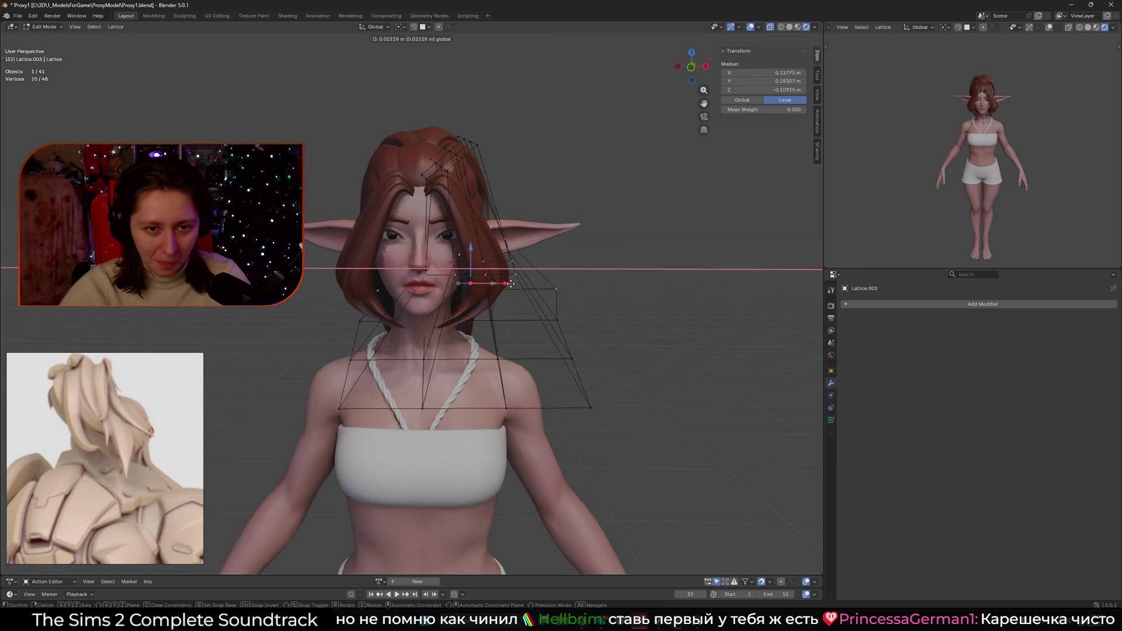
pyautogui.click(519, 282)
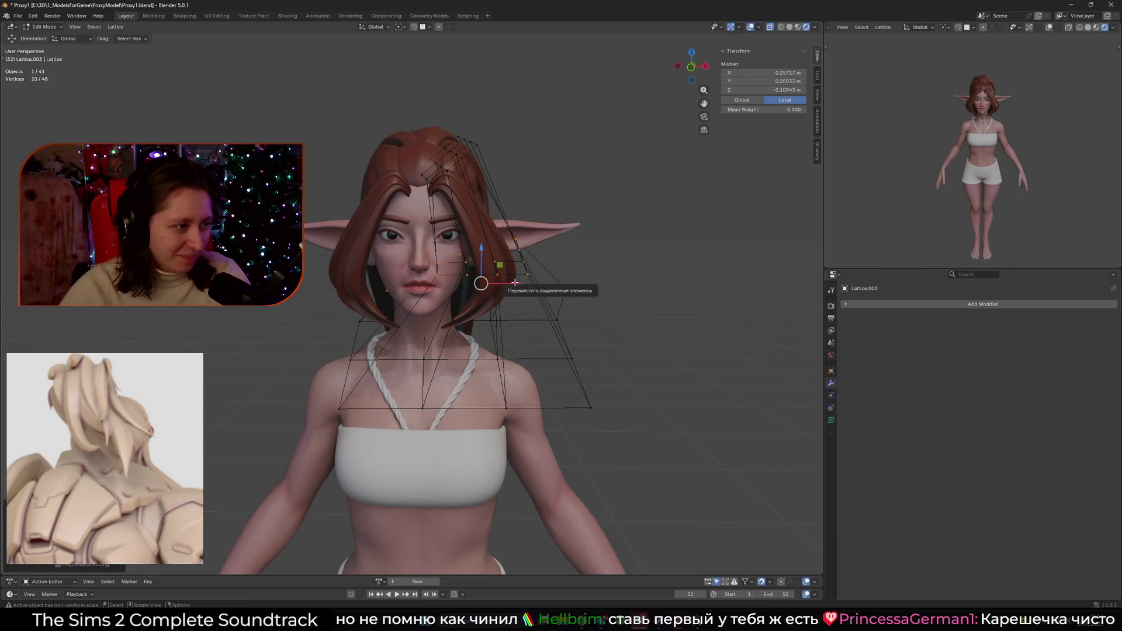
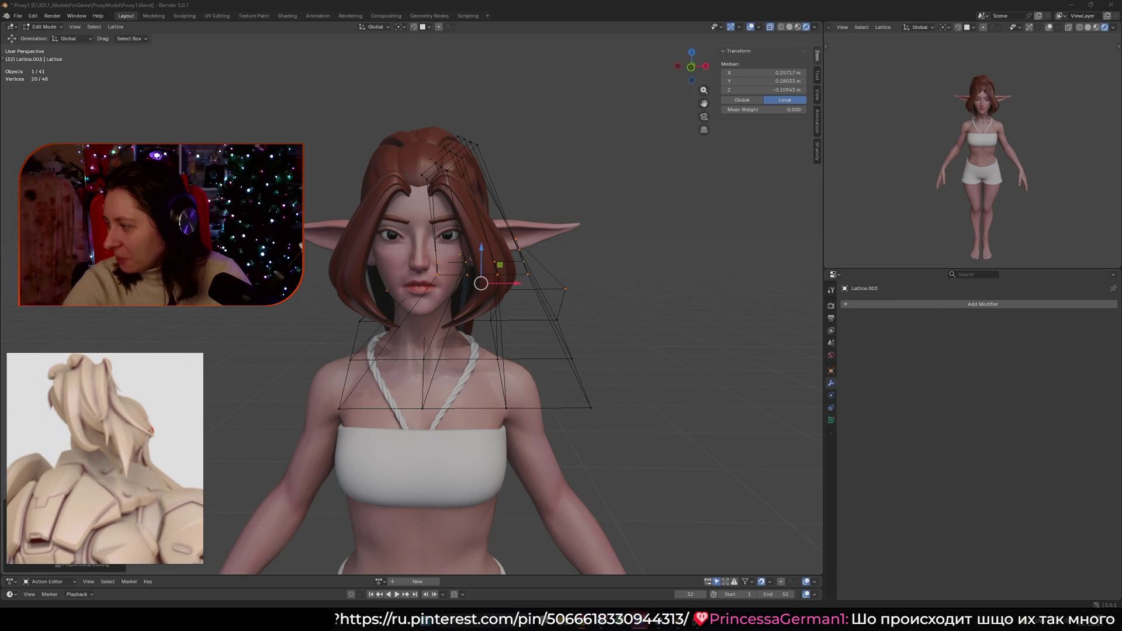
# - Rotate the whole lattice cage around the elf's head
pyautogui.moveTo(487, 327)
pyautogui.mouseDown(button='middle')
pyautogui.moveTo(594, 328)
pyautogui.moveTo(516, 330)
pyautogui.moveTo(526, 332)
pyautogui.mouseUp(button='middle')
pyautogui.press('r')
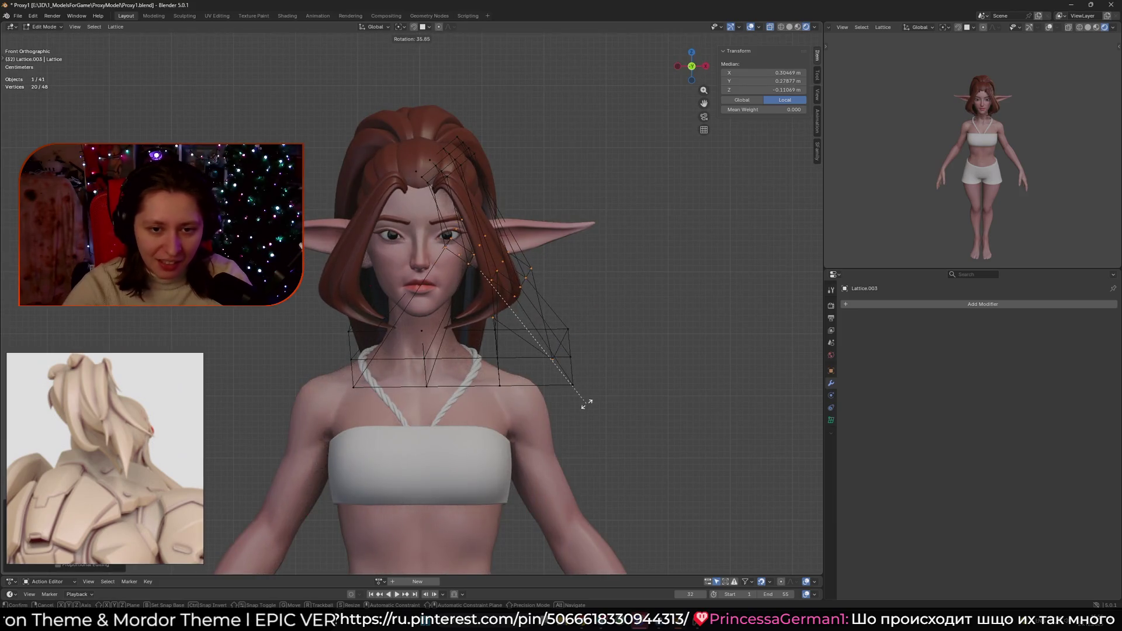
pyautogui.click(602, 295)
pyautogui.moveTo(643, 339)
pyautogui.mouseDown(button='middle')
pyautogui.moveTo(656, 344)
pyautogui.moveTo(755, 290)
pyautogui.mouseUp(button='middle')
# - Switch to solid shading and zoom in on the face with the lattice cage shown
pyautogui.moveTo(755, 290)
pyautogui.mouseDown()
pyautogui.moveTo(476, 353)
pyautogui.moveTo(341, 353)
pyautogui.mouseUp()
pyautogui.click(789, 27)
pyautogui.moveTo(555, 252)
pyautogui.mouseDown(button='middle')
pyautogui.moveTo(576, 263)
pyautogui.moveTo(586, 293)
pyautogui.mouseUp(button='middle')
pyautogui.scroll(3, 980, 126)
pyautogui.scroll(5, 980, 126)
pyautogui.hotkey('shift', 'alt', 'z')
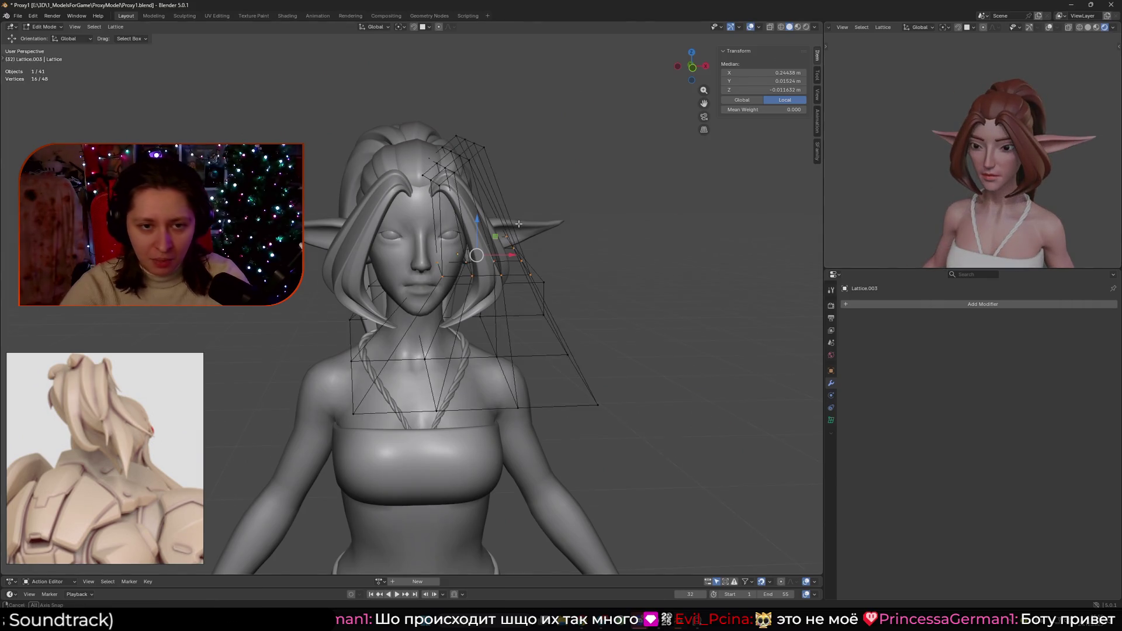
pyautogui.moveTo(519, 224); pyautogui.dragTo(505, 218, button='middle')
# - Box-select the five control points along the top of the lattice
pyautogui.moveTo(344, 102); pyautogui.dragTo(430, 178)
pyautogui.moveTo(430, 178); pyautogui.dragTo(386, 161, button='middle')
pyautogui.hotkey('alt', 'z')
pyautogui.moveTo(378, 159); pyautogui.dragTo(422, 192)
pyautogui.hotkey('alt', 'z')
pyautogui.moveTo(444, 213)
pyautogui.mouseDown(button='middle')
pyautogui.moveTo(459, 220)
pyautogui.moveTo(450, 201)
pyautogui.mouseUp(button='middle')
# - Rotate the selected top points around the Z axis
pyautogui.press('g')
pyautogui.press('r')
pyautogui.scroll(2, 444, 228)
pyautogui.press('z')
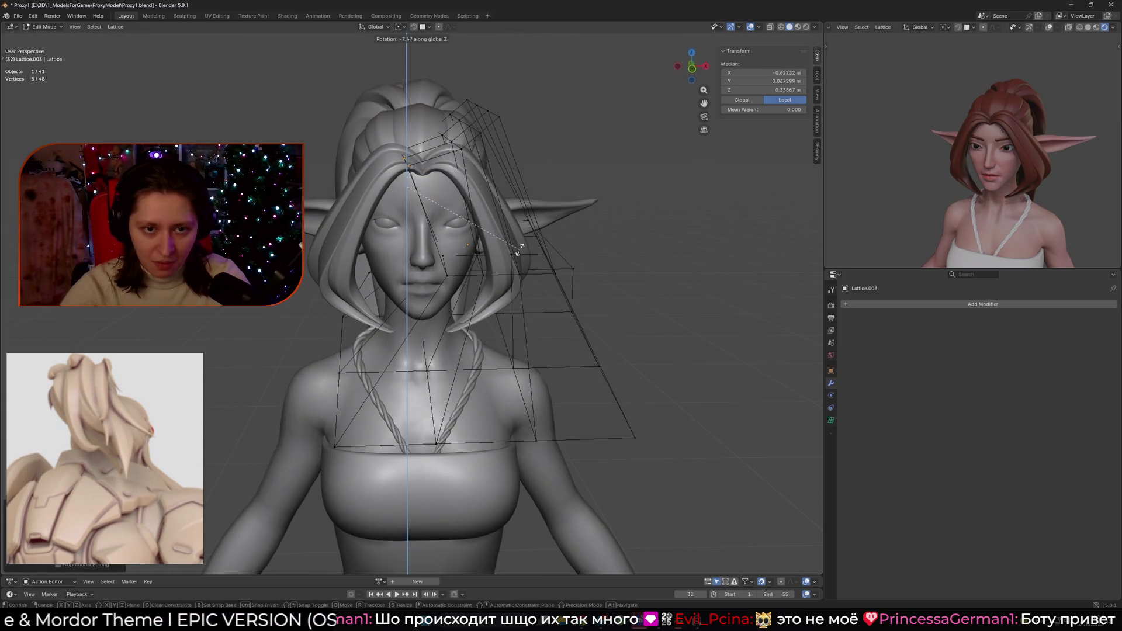
pyautogui.click(523, 242)
# - Nudge the top points slightly right and down, then return to Object Mode
pyautogui.moveTo(525, 240); pyautogui.dragTo(535, 223, button='middle')
pyautogui.moveTo(418, 204); pyautogui.dragTo(426, 206)
pyautogui.hotkey('ctrl', 'Tab')
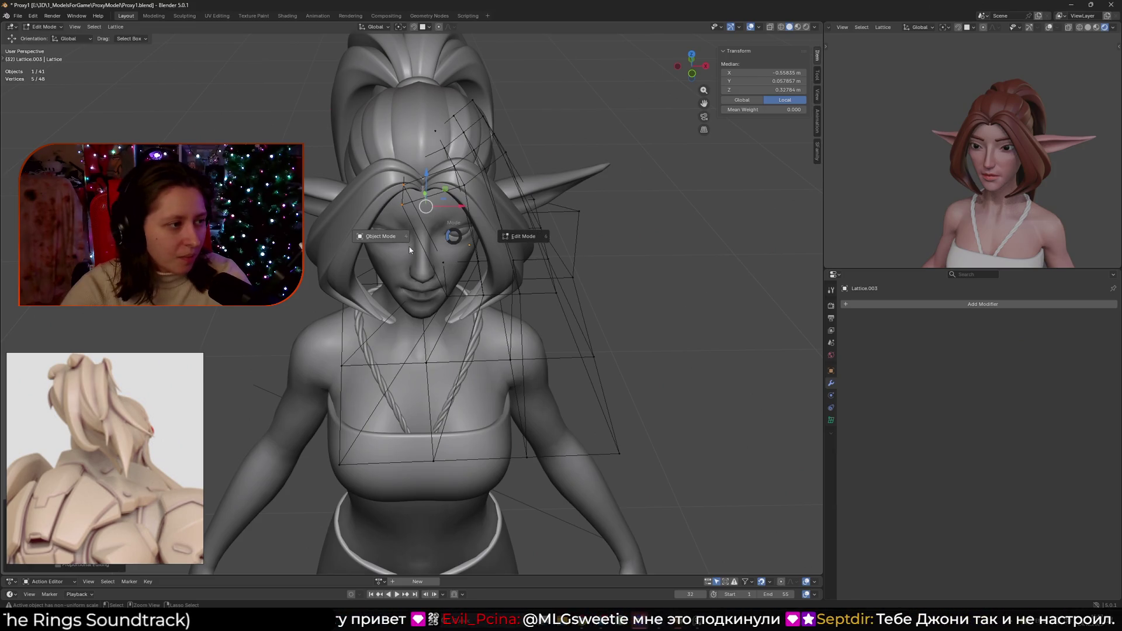
pyautogui.click(409, 250)
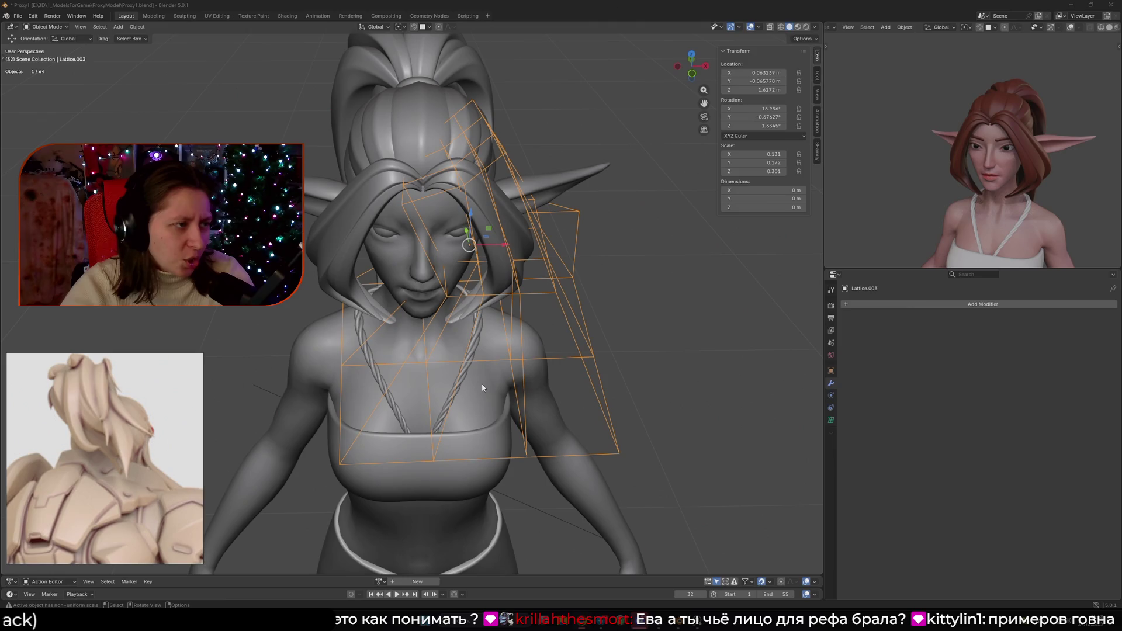
# - In lattice Edit Mode, move a group of points beside the face within the XZ plane
pyautogui.moveTo(502, 381)
pyautogui.mouseDown(button='middle')
pyautogui.moveTo(422, 322)
pyautogui.moveTo(489, 343)
pyautogui.mouseUp(button='middle')
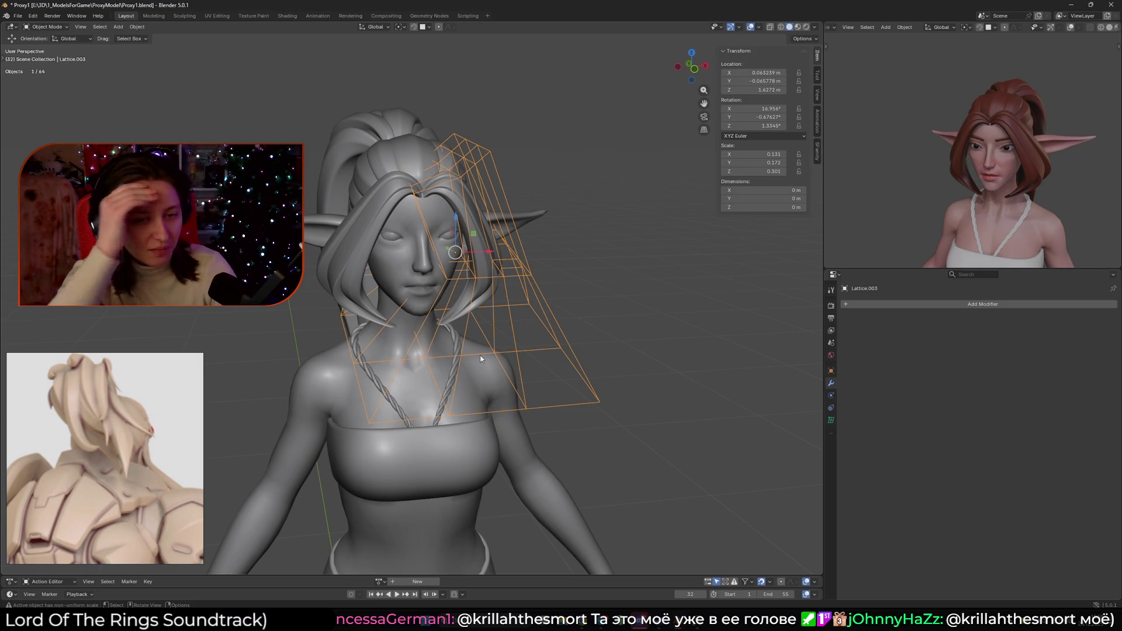
pyautogui.moveTo(453, 335); pyautogui.dragTo(383, 248, button='middle')
pyautogui.press('Tab')
pyautogui.hotkey('alt', 'z')
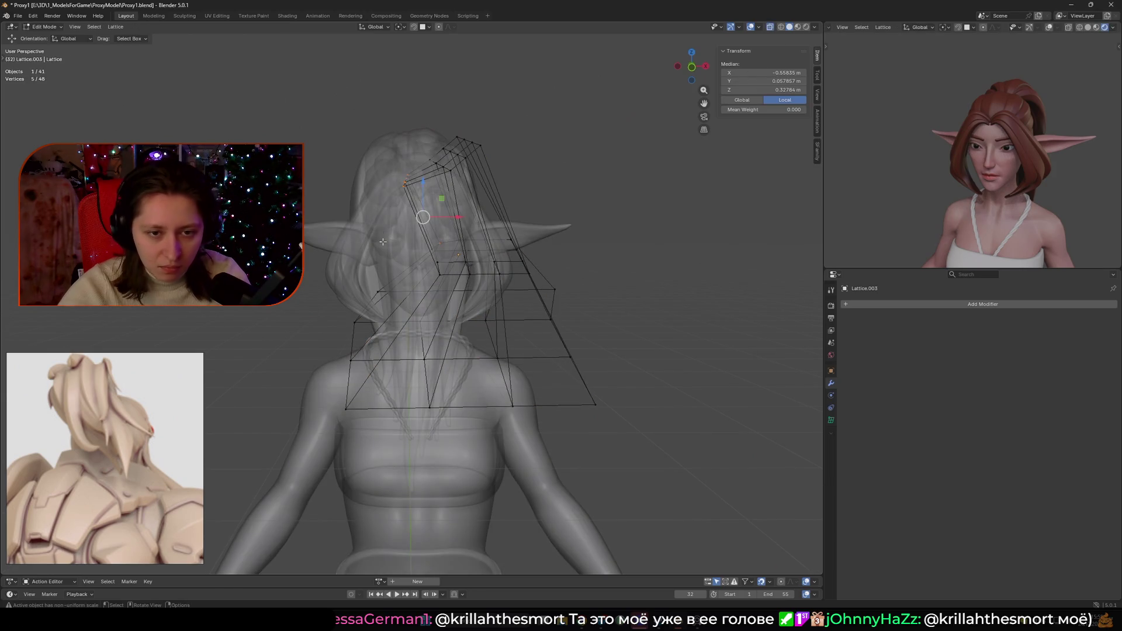
pyautogui.moveTo(430, 281); pyautogui.dragTo(431, 282)
pyautogui.hotkey('alt', 'z')
pyautogui.press('g')
pyautogui.hotkey('shift', 'y')
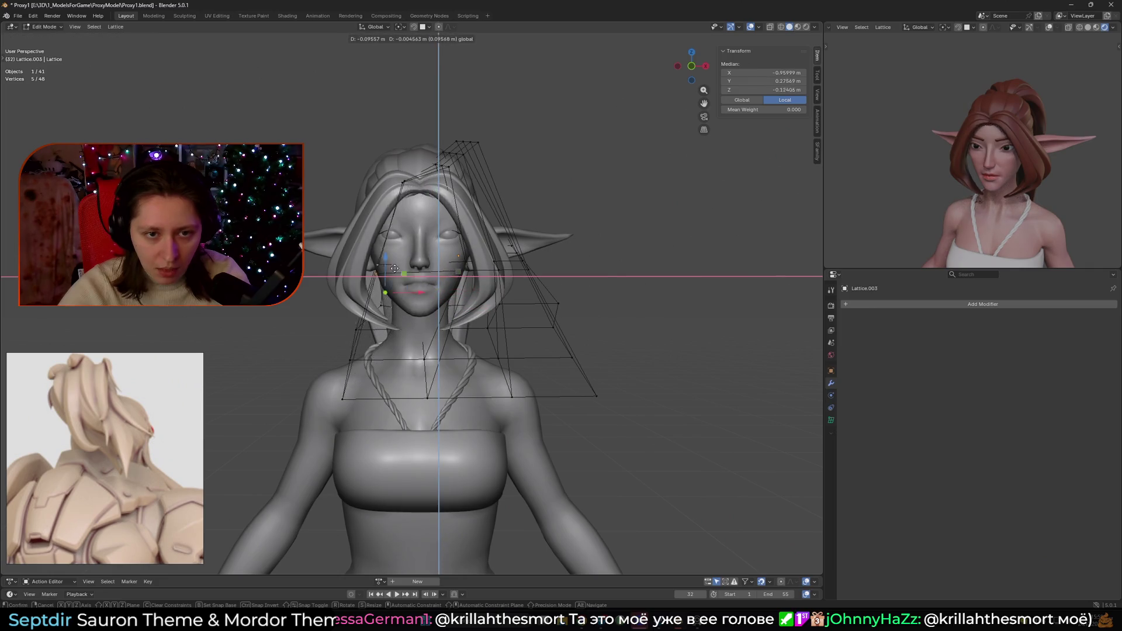
pyautogui.click(486, 282)
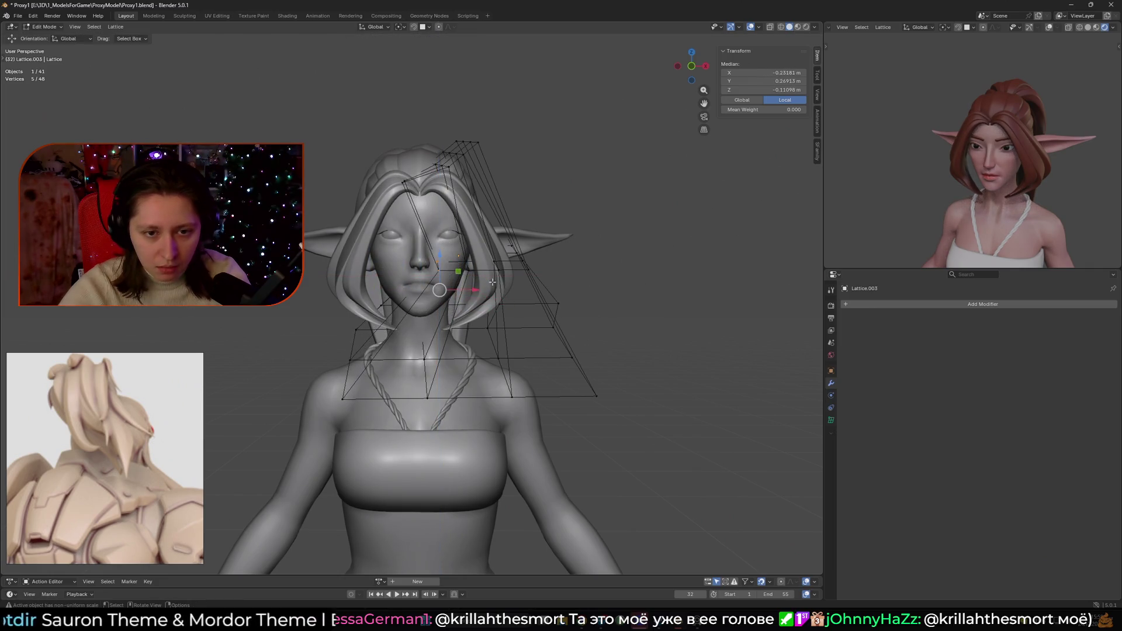
# - Move four lattice points behind the hair within the XZ plane
pyautogui.hotkey('alt', 'z')
pyautogui.press('b')
pyautogui.moveTo(450, 227); pyautogui.dragTo(477, 273)
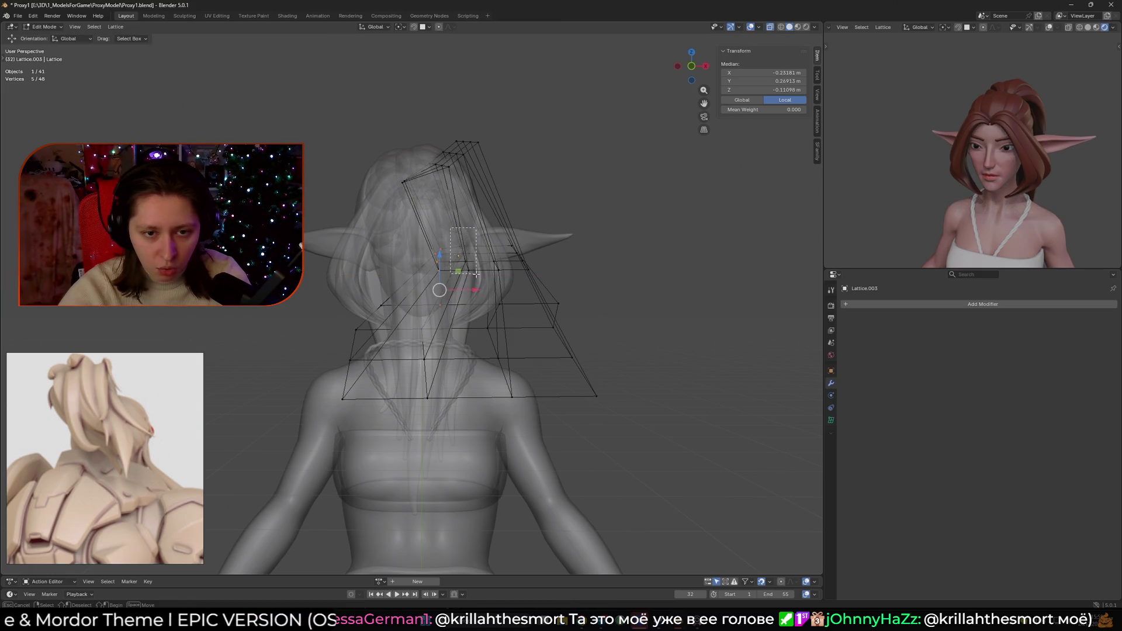
pyautogui.hotkey('alt', 'z')
pyautogui.press('g')
pyautogui.hotkey('shift', 'y')
pyautogui.click(469, 261)
# - Move two top lattice points, then undo the last single-point adjustment
pyautogui.moveTo(469, 261)
pyautogui.mouseDown(button='middle')
pyautogui.moveTo(428, 340)
pyautogui.moveTo(453, 228)
pyautogui.mouseUp(button='middle')
pyautogui.click(456, 214)
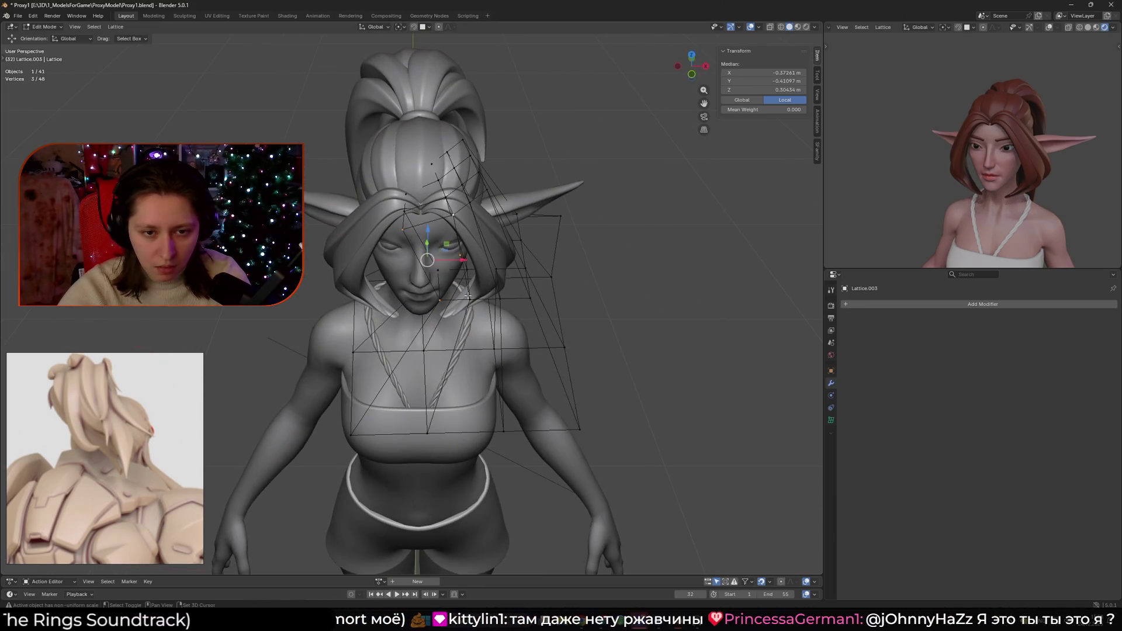
pyautogui.moveTo(468, 295); pyautogui.dragTo(455, 216, button='middle')
pyautogui.press('g')
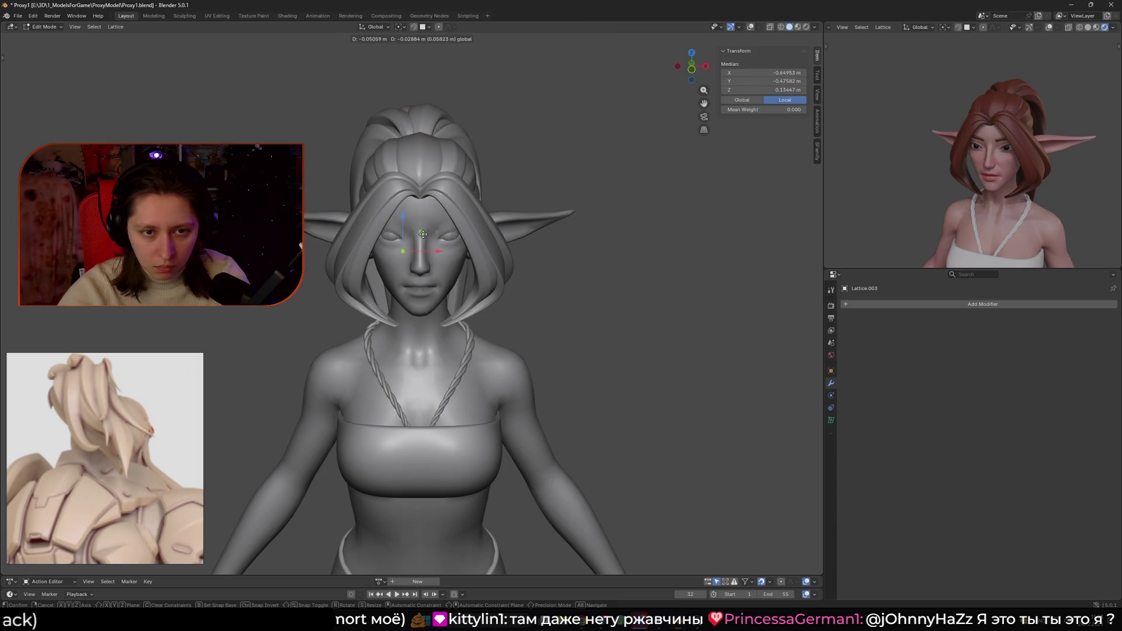
pyautogui.click(423, 233)
pyautogui.click(497, 281)
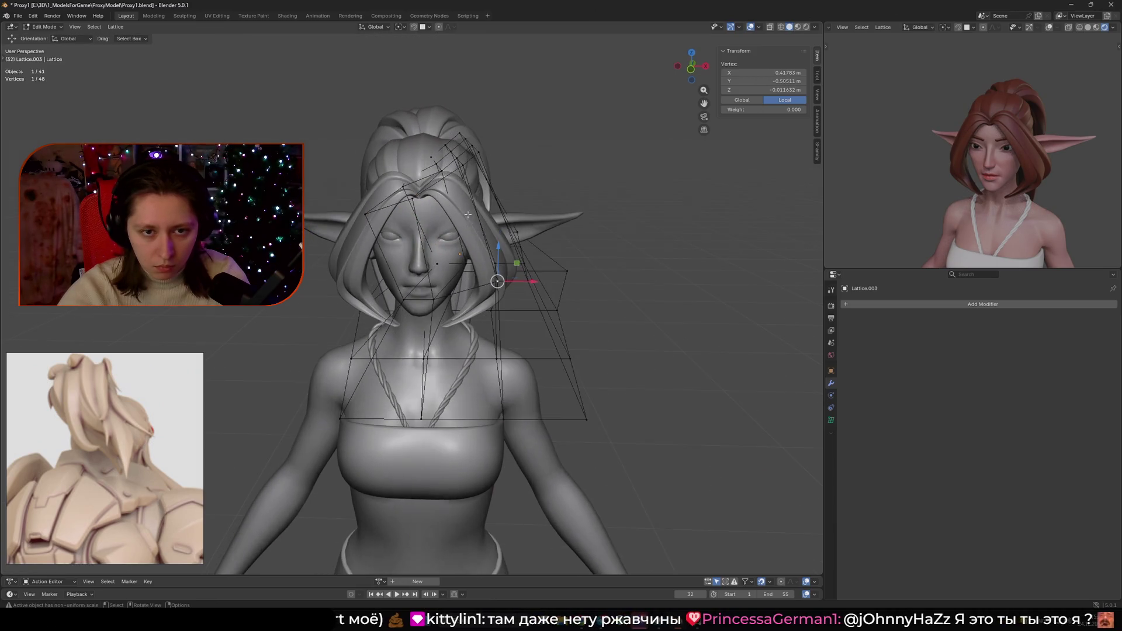
pyautogui.hotkey('ctrl', 'z')
pyautogui.hotkey('ctrl', 'z')
pyautogui.hotkey('ctrl', 'z')
pyautogui.moveTo(504, 208)
pyautogui.mouseDown(button='middle')
pyautogui.moveTo(528, 232)
pyautogui.moveTo(444, 252)
pyautogui.mouseUp(button='middle')
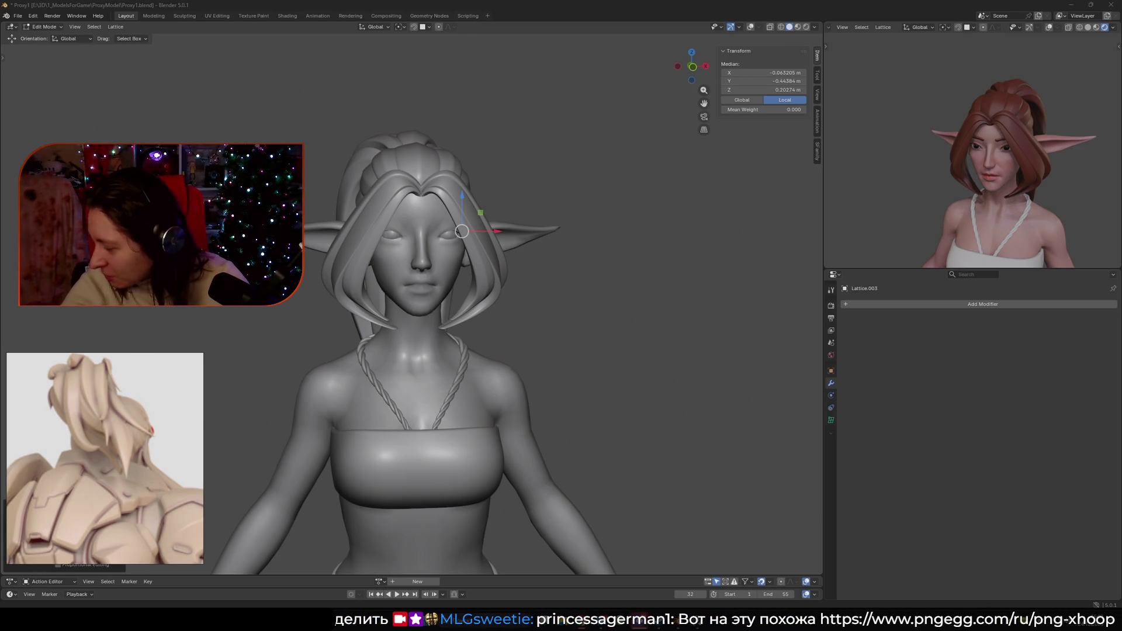
# - Switch the viewport to Rendered shading to judge the hair in colour
pyautogui.click(806, 28)
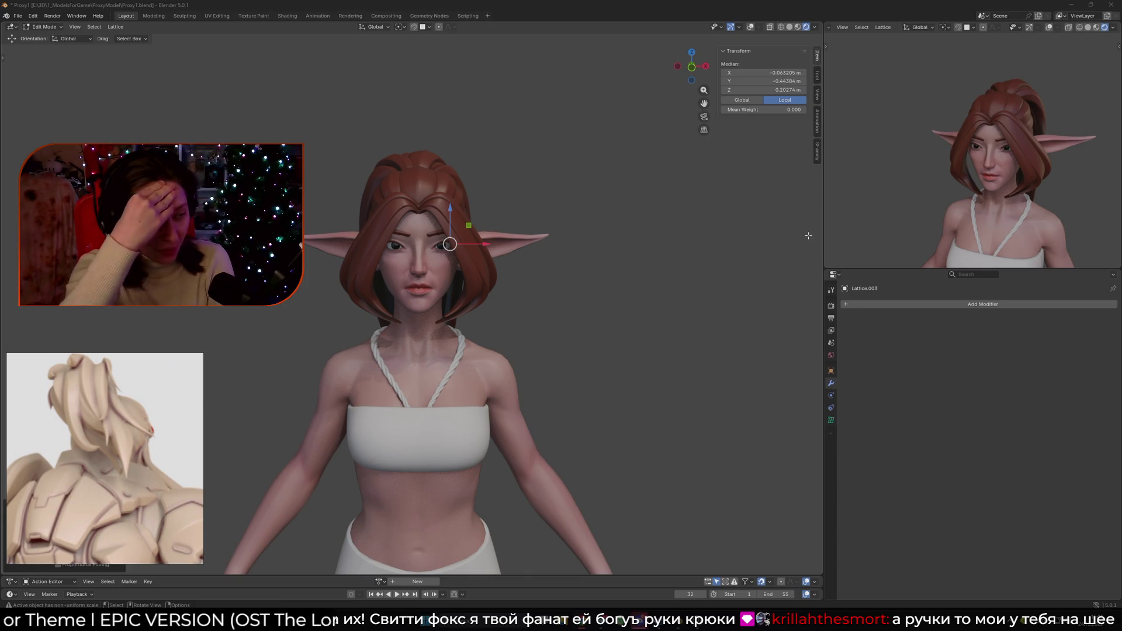
# - Zoom in on the side of the head with the lattice cage overlays shown
pyautogui.moveTo(441, 78)
pyautogui.mouseDown(button='middle')
pyautogui.moveTo(409, 233)
pyautogui.moveTo(456, 181)
pyautogui.mouseUp(button='middle')
pyautogui.scroll(5, 405, 257)
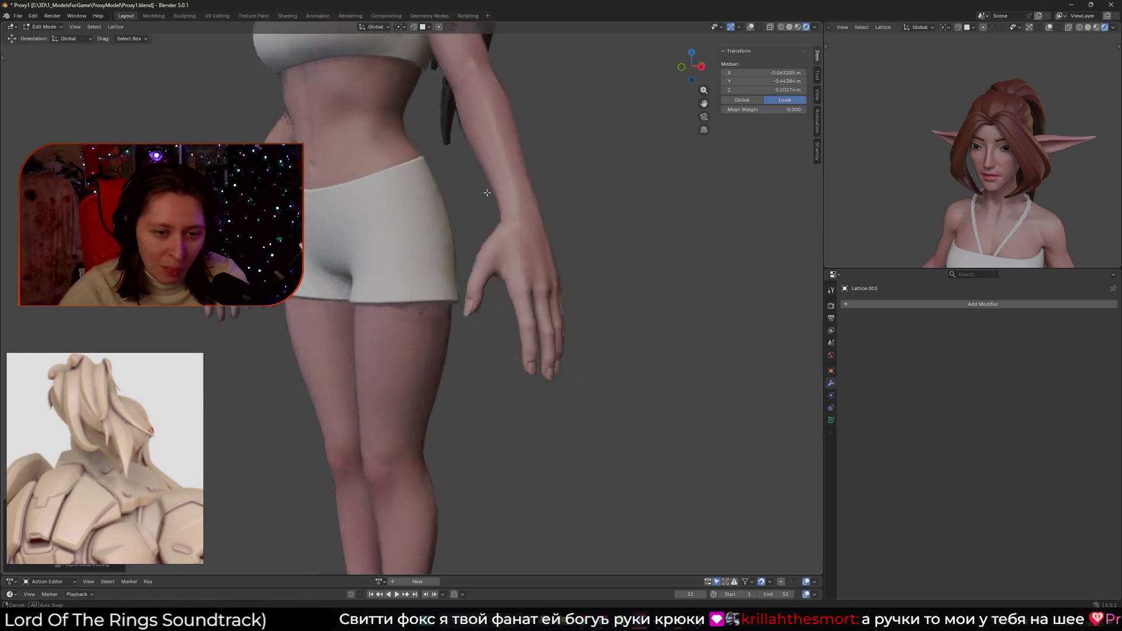
pyautogui.scroll(5, 458, 178)
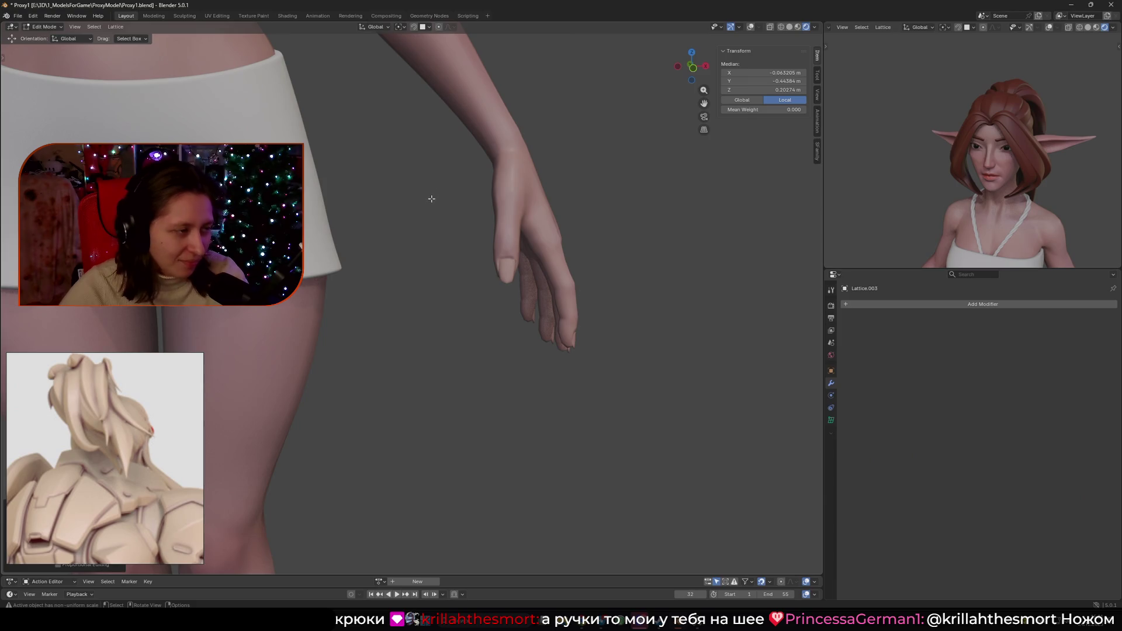
pyautogui.scroll(-6, 430, 203)
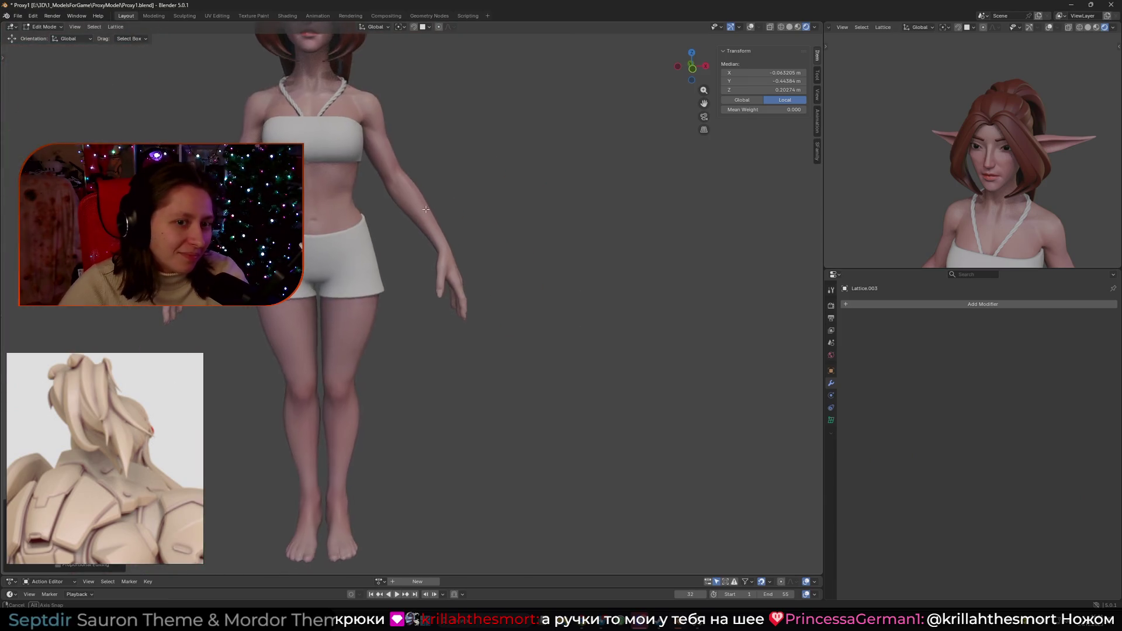
pyautogui.scroll(2, 432, 222)
pyautogui.scroll(2, 434, 226)
pyautogui.hotkey('shift', 'alt', 'z')
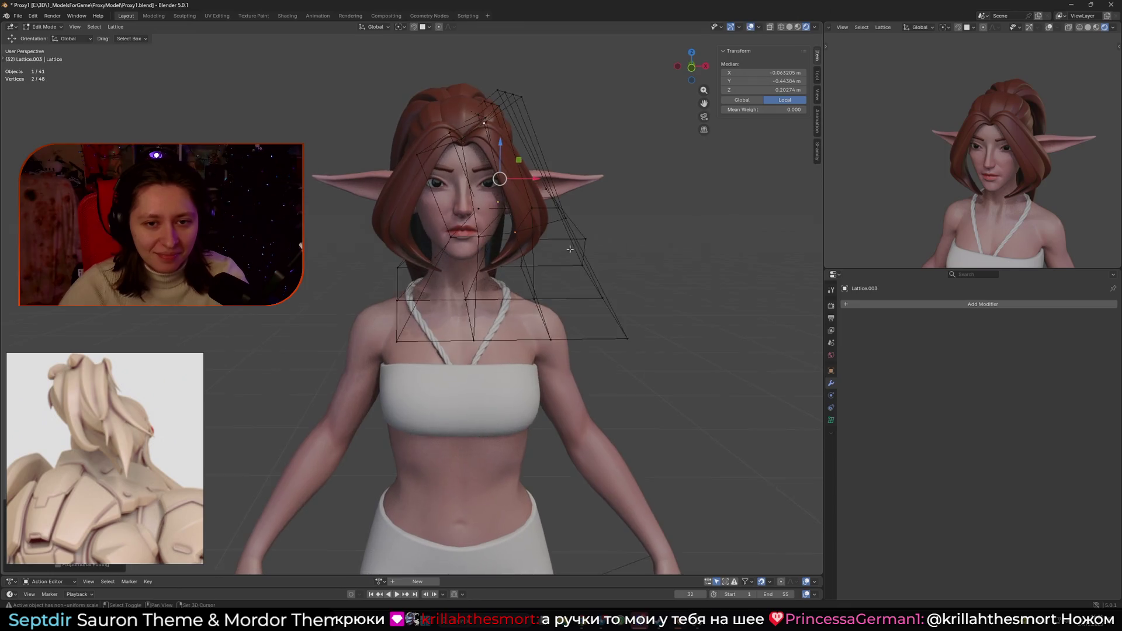
pyautogui.scroll(2, 516, 274)
# - Return to Object Mode and select the hair curve to show its Curve to Tube, Lattice and Mirror modifiers
pyautogui.click(475, 242)
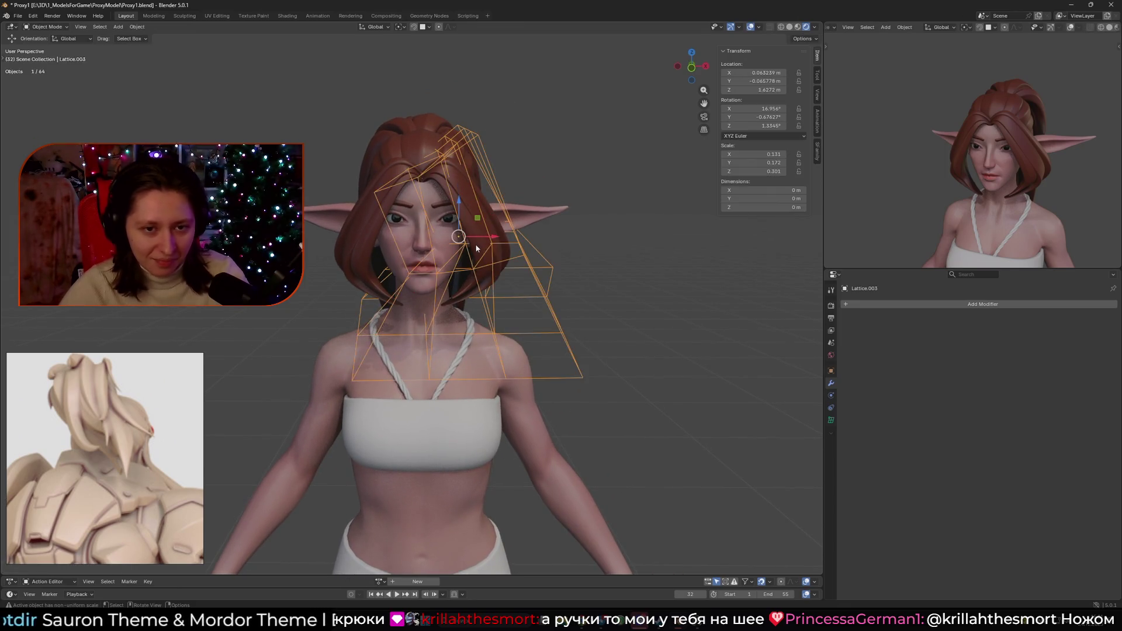
pyautogui.click(475, 247)
pyautogui.hotkey('shift', 'alt', 'z')
pyautogui.scroll(-5, 518, 285)
pyautogui.moveTo(518, 285)
pyautogui.mouseDown(button='middle')
pyautogui.moveTo(651, 288)
pyautogui.moveTo(377, 283)
pyautogui.moveTo(506, 283)
pyautogui.mouseUp(button='middle')
pyautogui.scroll(2, 497, 301)
pyautogui.scroll(4, 497, 302)
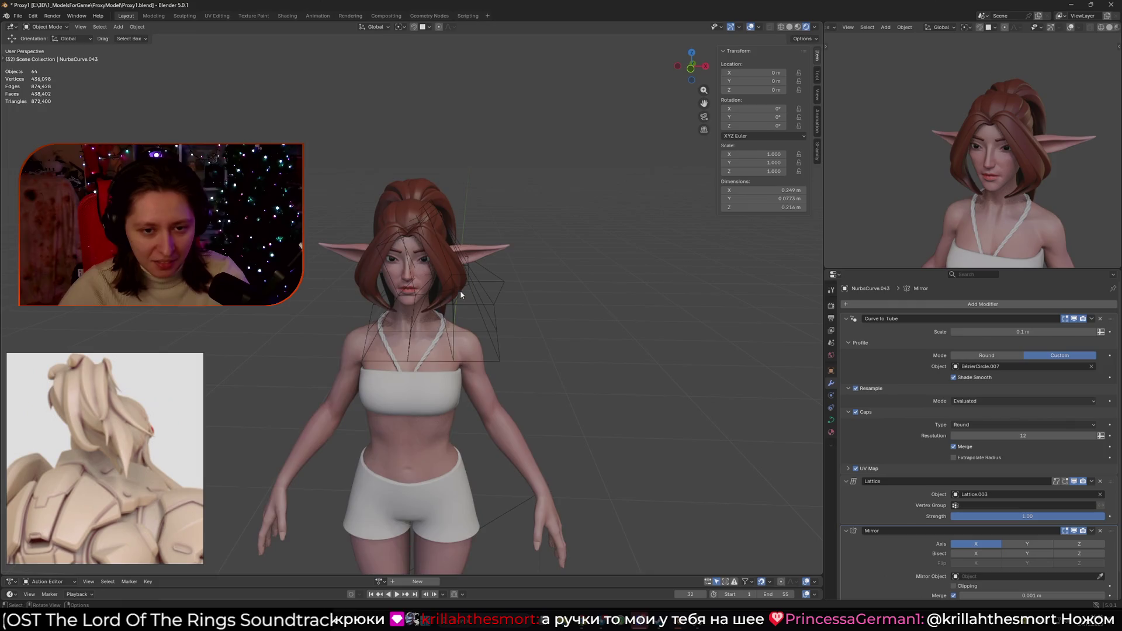
# - Select Lattice.003, enter Edit Mode and box-select its bottom row of points
pyautogui.hotkey('shift', 'alt', 'z')
pyautogui.click(556, 314)
pyautogui.press('Tab')
pyautogui.moveTo(556, 313); pyautogui.dragTo(712, 141, button='middle')
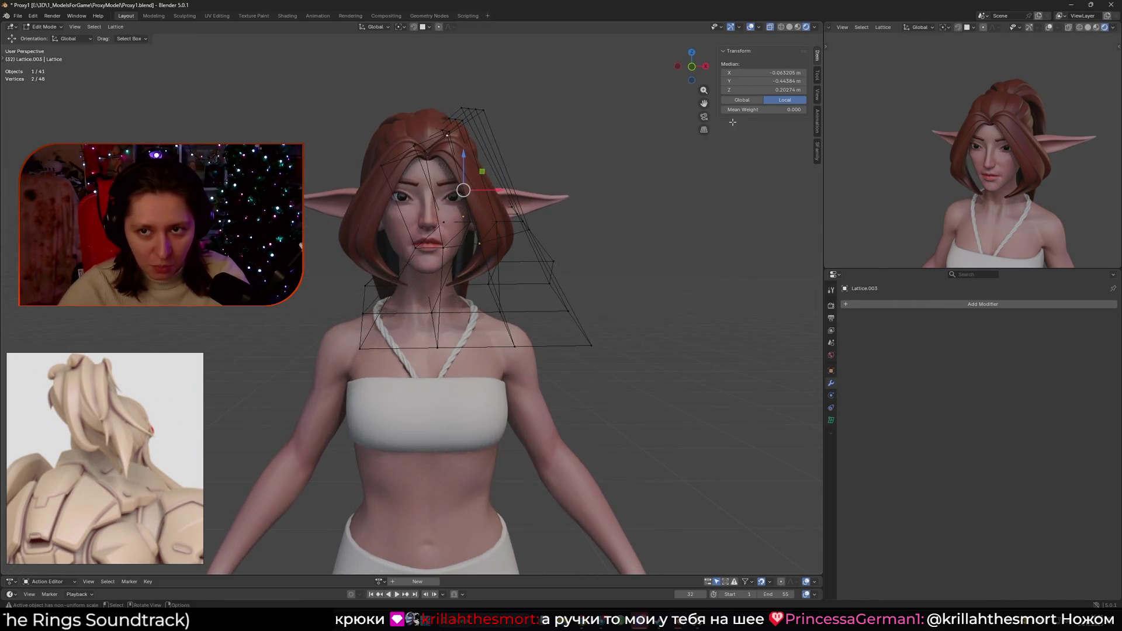
pyautogui.click(789, 27)
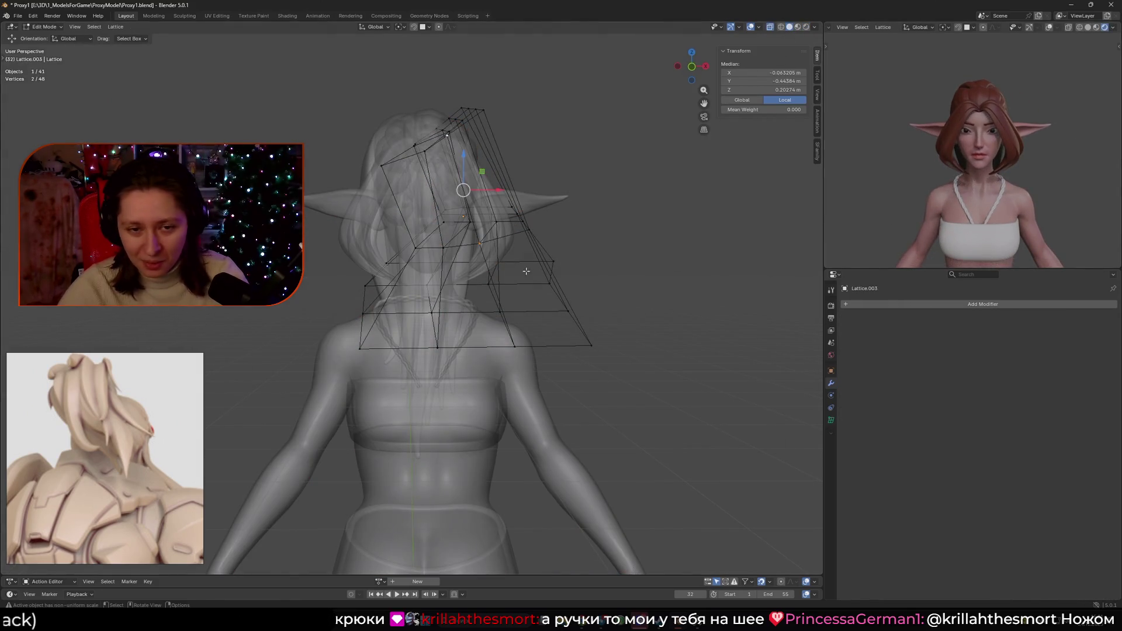
pyautogui.moveTo(514, 270); pyautogui.dragTo(522, 267, button='middle')
pyautogui.moveTo(315, 248); pyautogui.dragTo(564, 351)
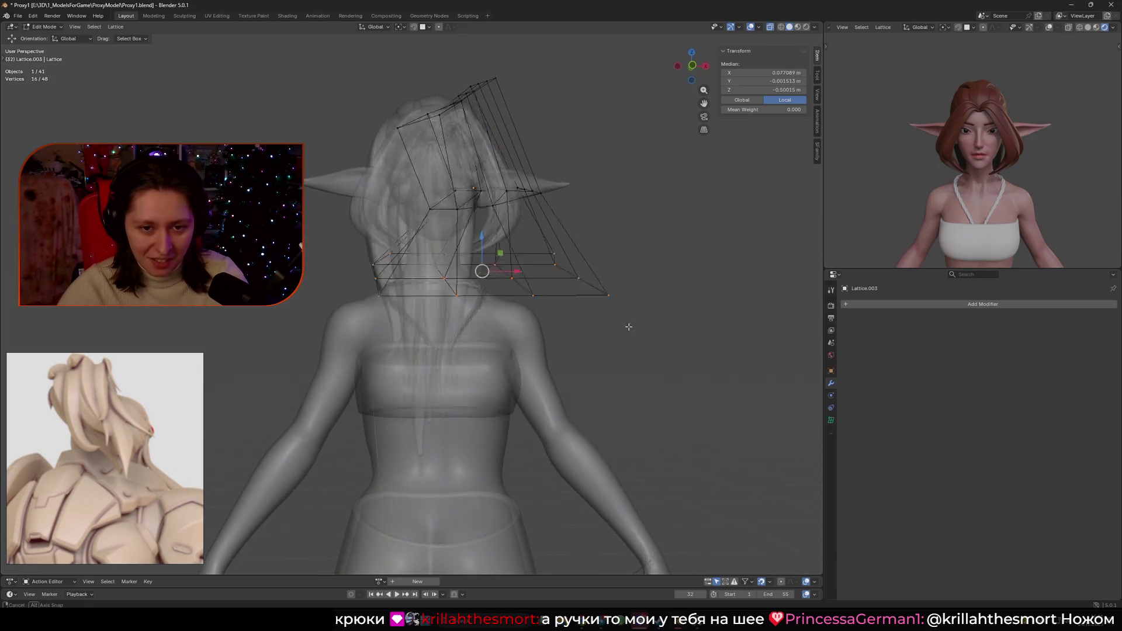
pyautogui.hotkey('alt', 'z')
# - Scale the bottom row inward so the lower hair narrows around the neck
pyautogui.hotkey('shift', 'alt', 'z')
pyautogui.moveTo(557, 332); pyautogui.dragTo(517, 338, button='middle')
pyautogui.press('s')
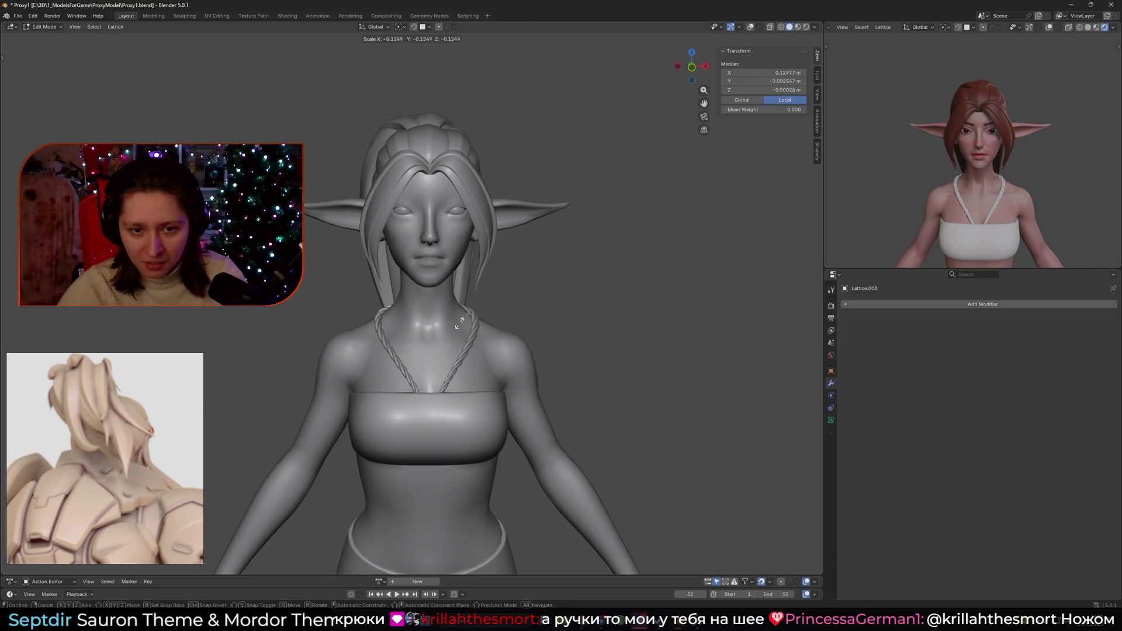
pyautogui.moveTo(448, 320)
pyautogui.mouseDown(button='middle')
pyautogui.moveTo(544, 353)
pyautogui.moveTo(522, 348)
pyautogui.mouseUp(button='middle')
pyautogui.click(522, 348)
pyautogui.hotkey('shift', 'alt', 'z')
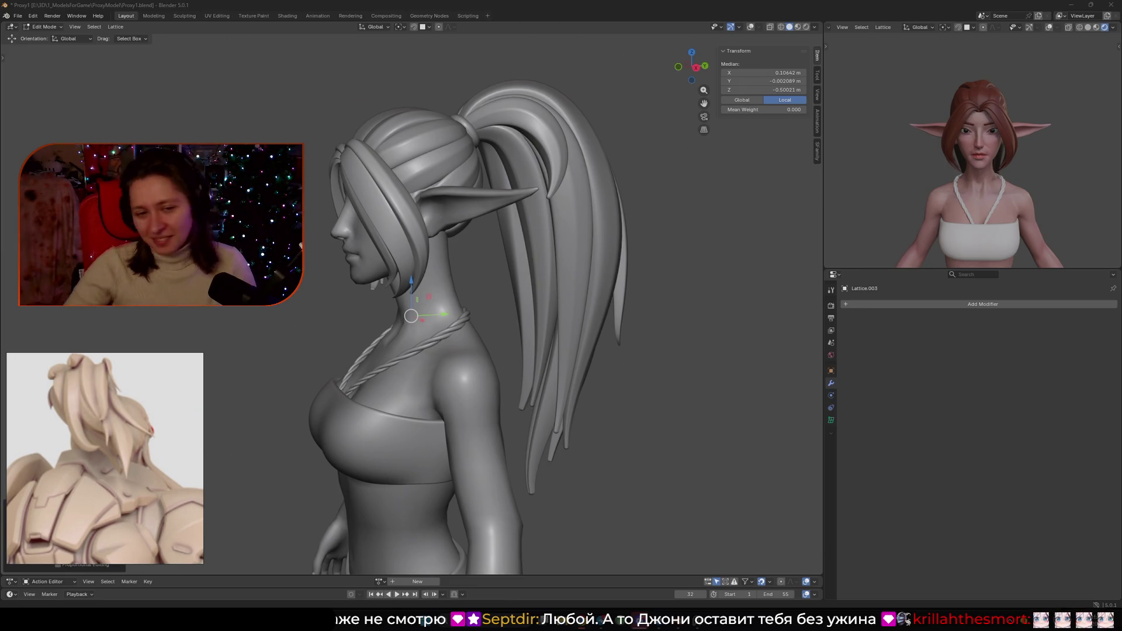
# - Orbit around to a side profile of the elf's head and ponytail
pyautogui.moveTo(351, 374)
pyautogui.mouseDown(button='middle')
pyautogui.moveTo(483, 373)
pyautogui.moveTo(462, 405)
pyautogui.mouseUp(button='middle')
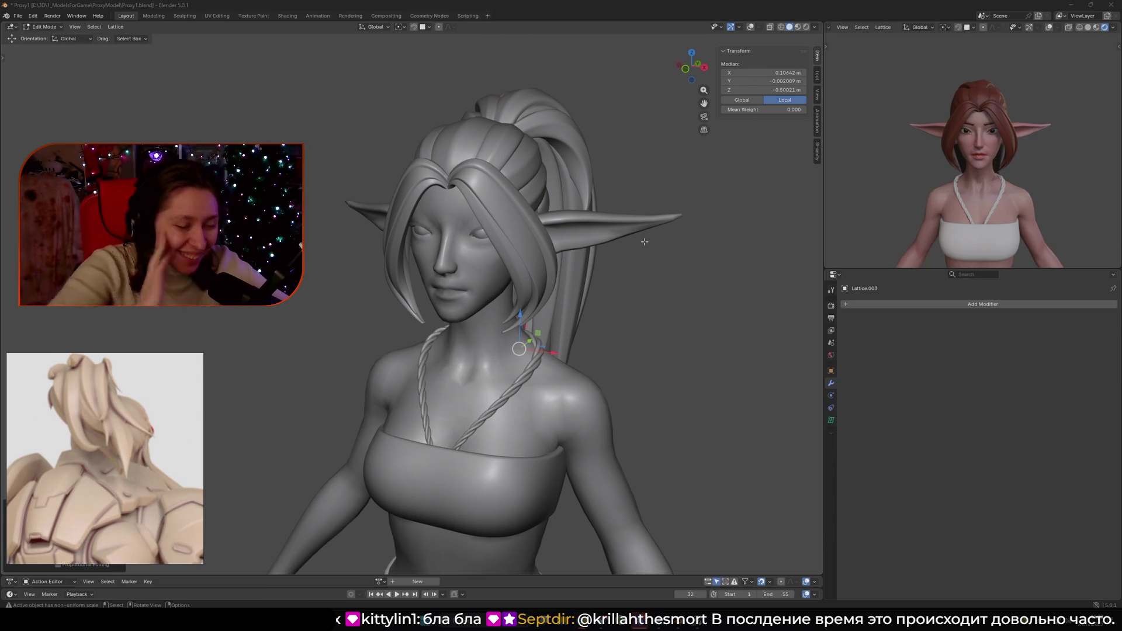
pyautogui.moveTo(626, 258)
pyautogui.mouseDown(button='middle')
pyautogui.moveTo(530, 258)
pyautogui.moveTo(612, 302)
pyautogui.mouseUp(button='middle')
pyautogui.hotkey('shift', 'alt', 'z')
# - Move the selected lattice points and rotate them around the Z axis
pyautogui.press('g')
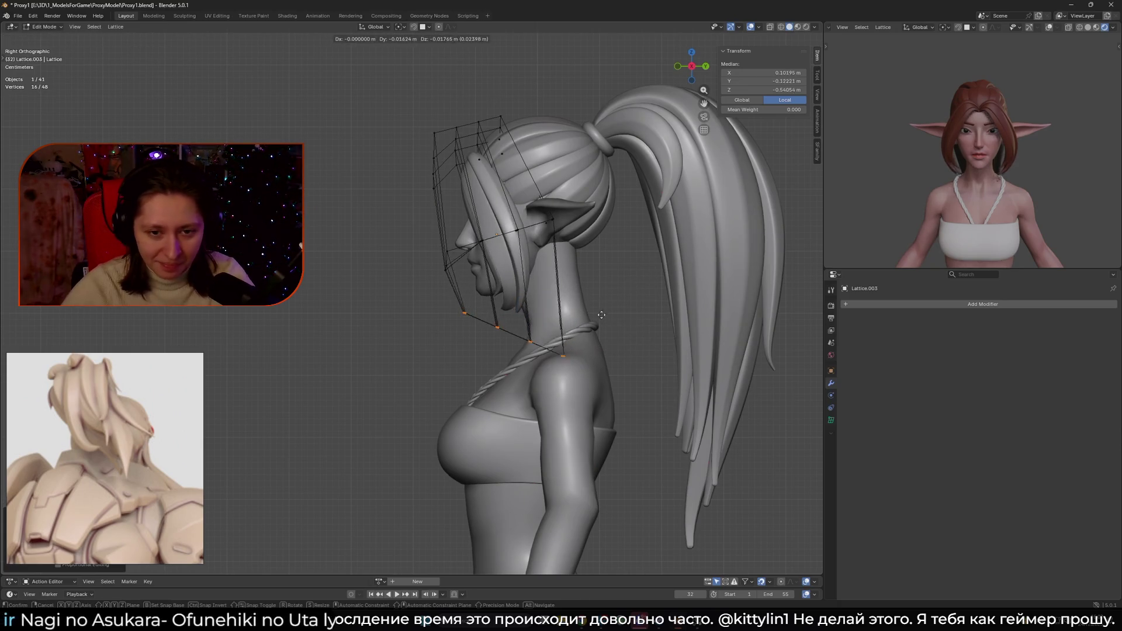
pyautogui.click(600, 316)
pyautogui.hotkey('shift', 'alt', 'z')
pyautogui.moveTo(599, 225)
pyautogui.mouseDown(button='middle')
pyautogui.moveTo(608, 199)
pyautogui.moveTo(647, 268)
pyautogui.moveTo(622, 318)
pyautogui.mouseUp(button='middle')
pyautogui.press('g')
pyautogui.click(614, 216)
pyautogui.press('r')
pyautogui.press('z')
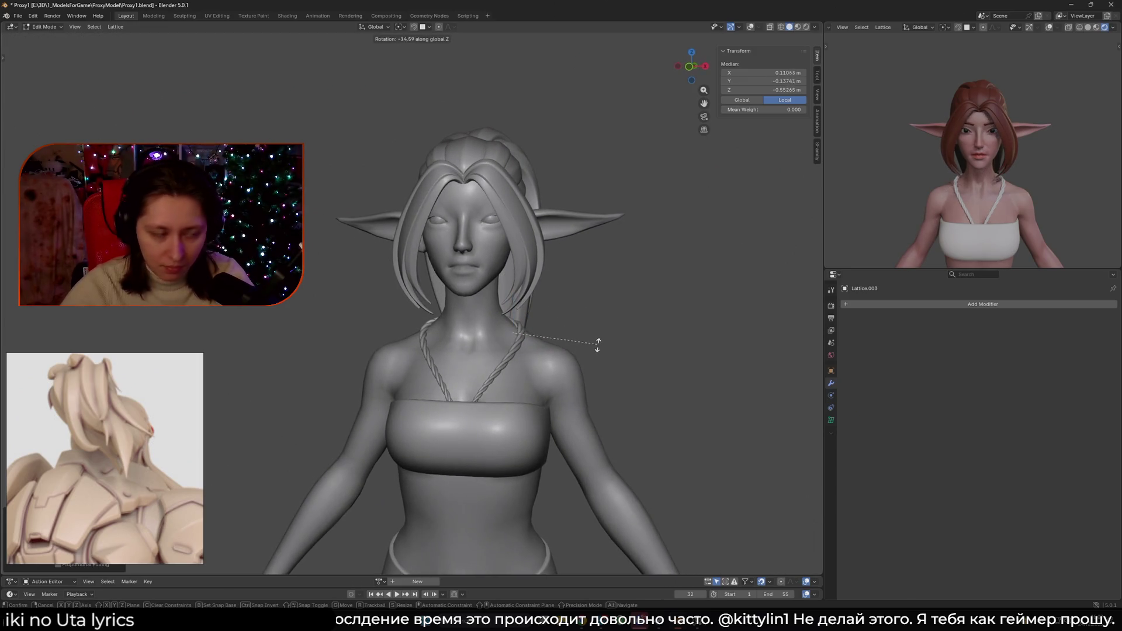
pyautogui.click(597, 346)
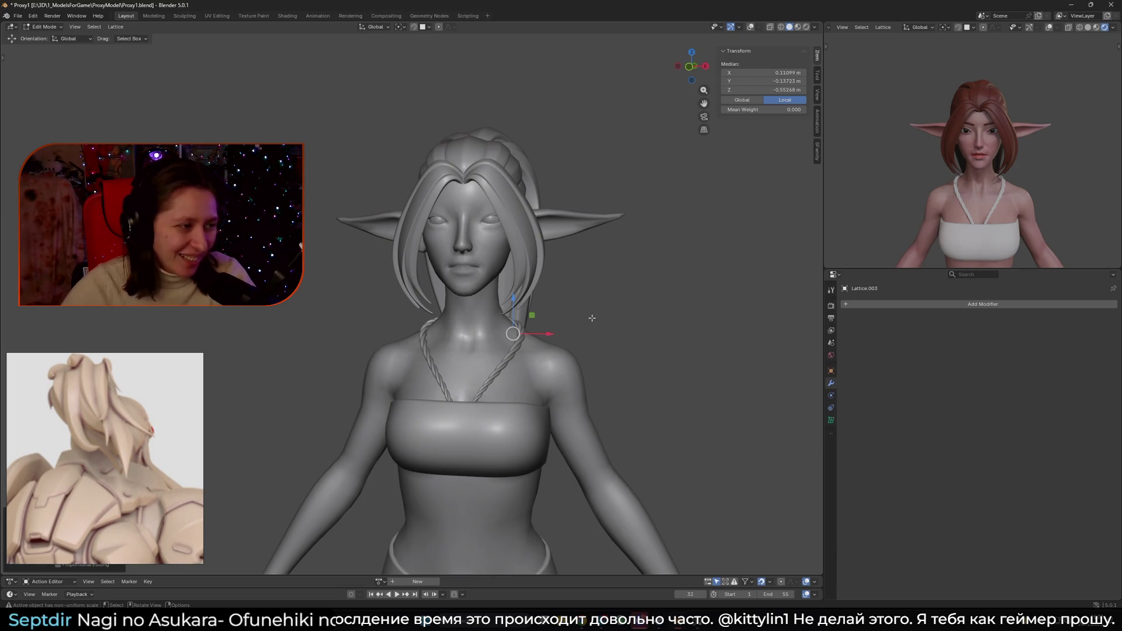
# - With proportional editing on, move a lattice point near the neck along Z
pyautogui.moveTo(665, 316)
pyautogui.mouseDown(button='middle')
pyautogui.moveTo(515, 304)
pyautogui.moveTo(558, 298)
pyautogui.moveTo(468, 304)
pyautogui.moveTo(374, 351)
pyautogui.mouseUp(button='middle')
pyautogui.click(363, 362)
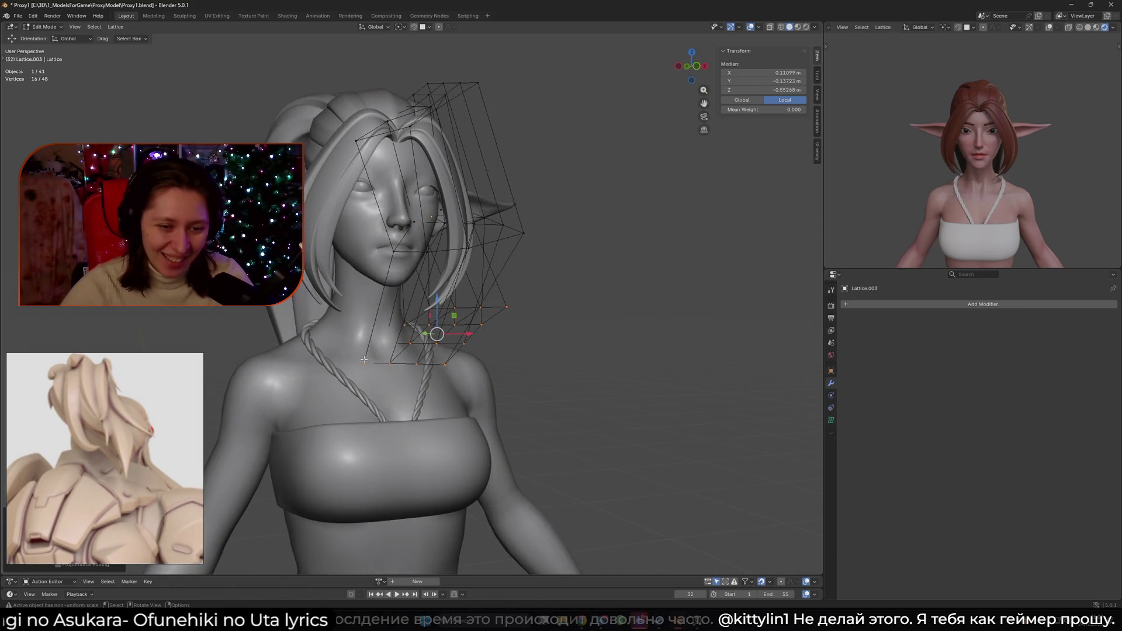
pyautogui.press('o')
pyautogui.press('g')
pyautogui.press('z')
pyautogui.keyDown('alt'); pyautogui.moveTo(364, 356); pyautogui.dragTo(374, 336, button='middle'); pyautogui.keyUp('alt')
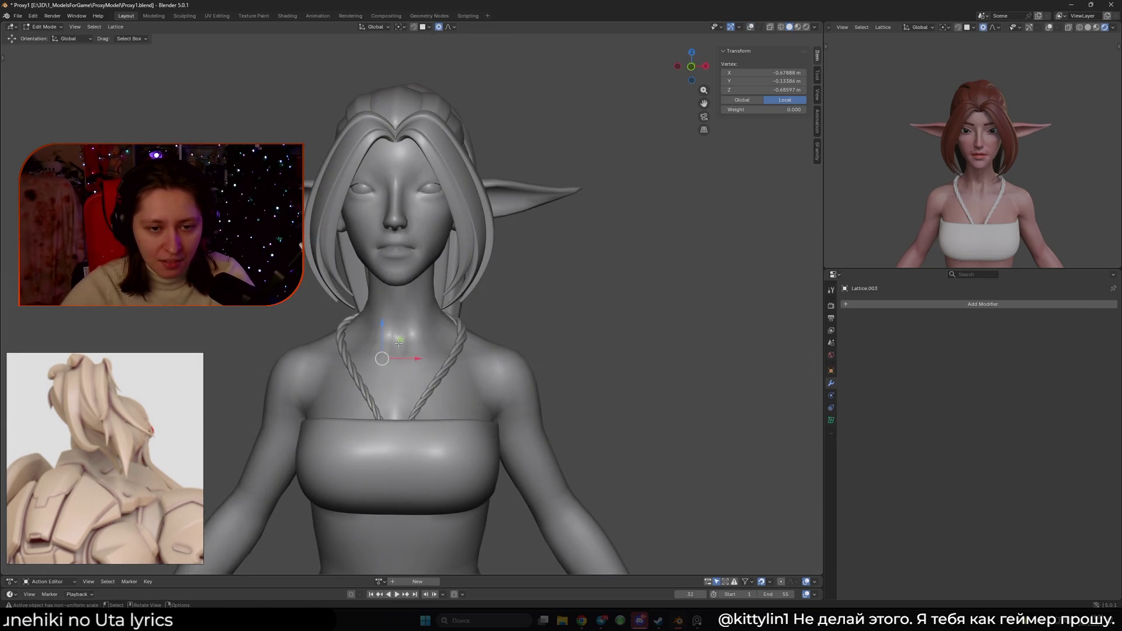
pyautogui.scroll(-8, 368, 335)
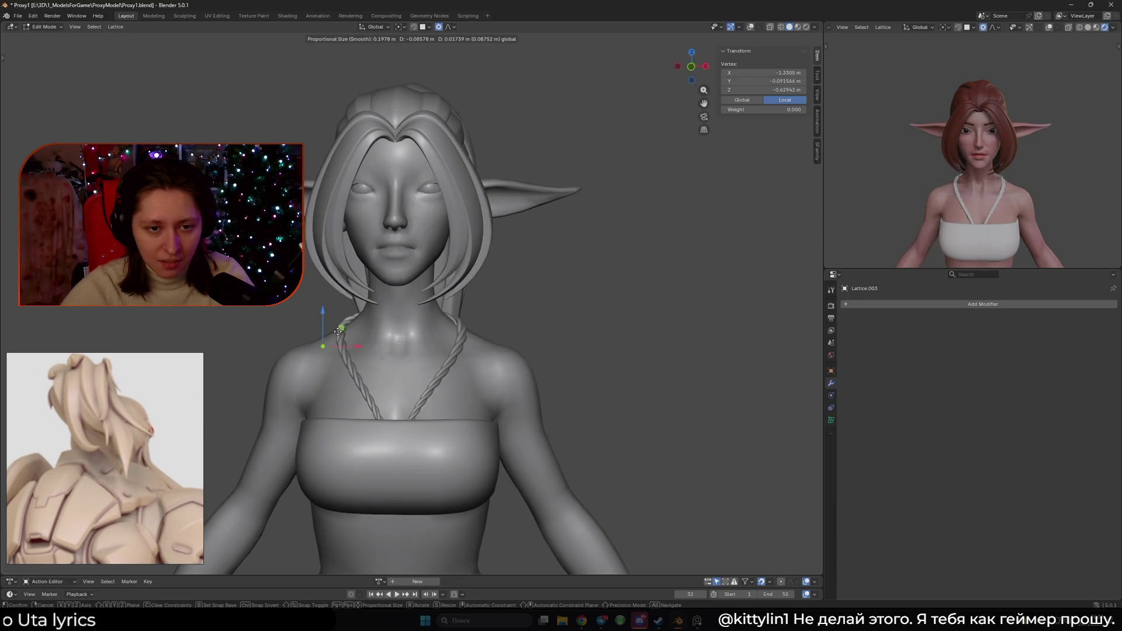
pyautogui.click(335, 350)
pyautogui.moveTo(335, 349)
pyautogui.mouseDown(button='middle')
pyautogui.moveTo(487, 275)
pyautogui.moveTo(514, 286)
pyautogui.moveTo(444, 246)
pyautogui.mouseUp(button='middle')
# - Rotate a layer of 16 lattice points around the Z axis
pyautogui.moveTo(326, 188); pyautogui.dragTo(604, 275)
pyautogui.press('r')
pyautogui.press('z')
pyautogui.scroll(8, 494, 301)
pyautogui.click(494, 301)
pyautogui.moveTo(494, 301)
pyautogui.mouseDown(button='middle')
pyautogui.moveTo(536, 299)
pyautogui.moveTo(529, 250)
pyautogui.moveTo(541, 248)
pyautogui.mouseUp(button='middle')
# - Move two lattice points near the ear, then leave Edit Mode
pyautogui.click(535, 245)
pyautogui.keyDown('shift'); pyautogui.click(543, 247); pyautogui.keyUp('shift')
pyautogui.hotkey('alt', 'z')
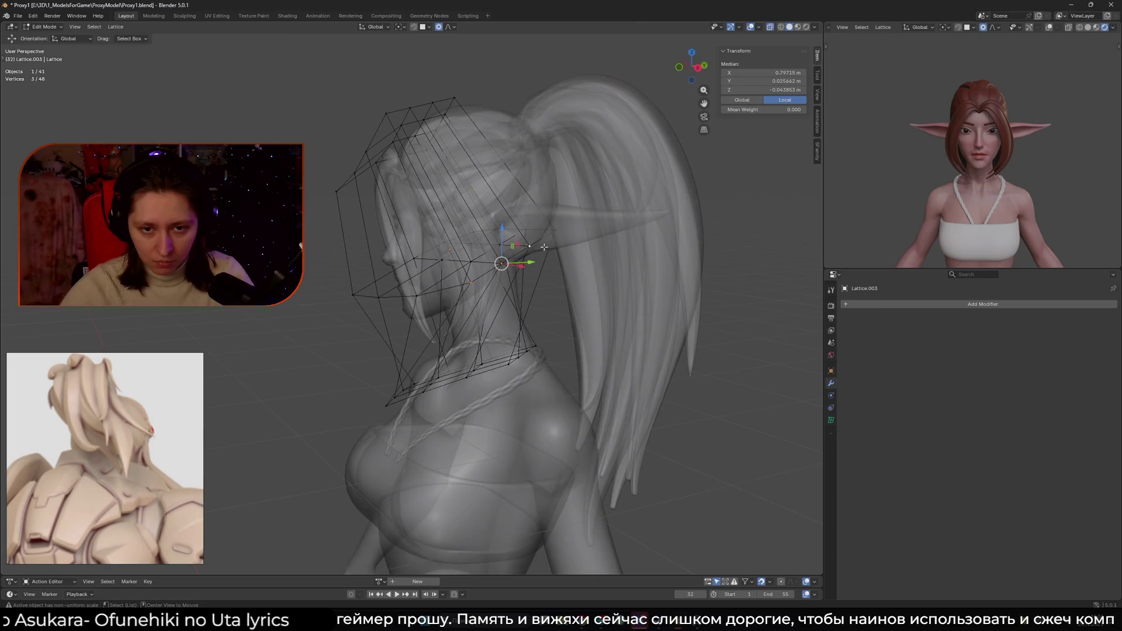
pyautogui.press('KP_1')
pyautogui.hotkey('alt', 'z')
pyautogui.press('g')
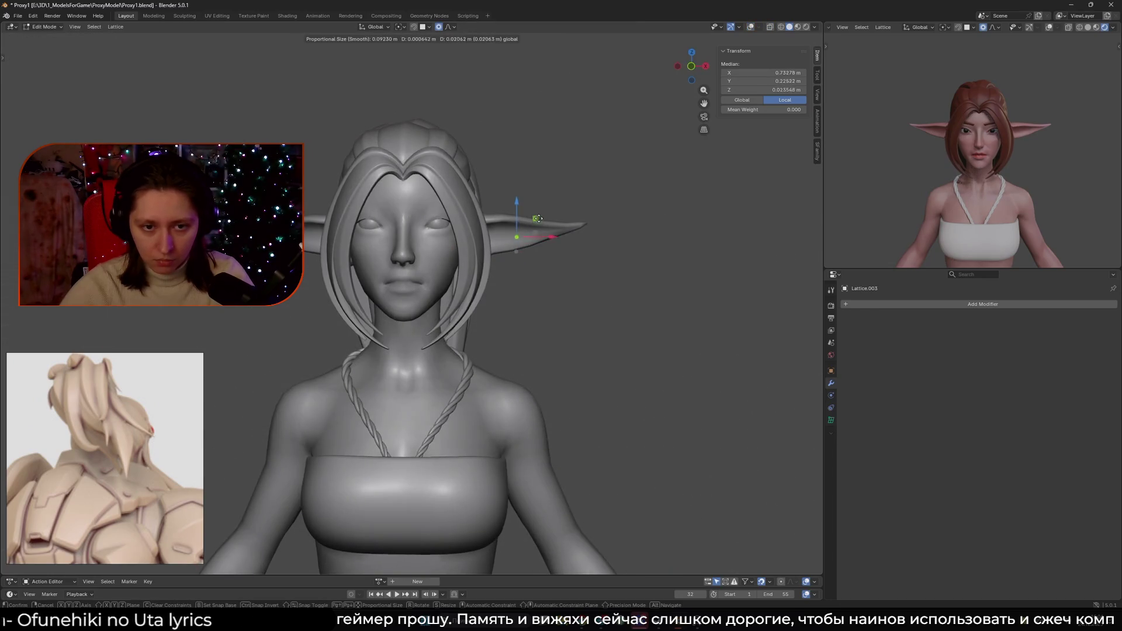
pyautogui.click(544, 217)
pyautogui.moveTo(544, 216); pyautogui.dragTo(456, 234, button='middle')
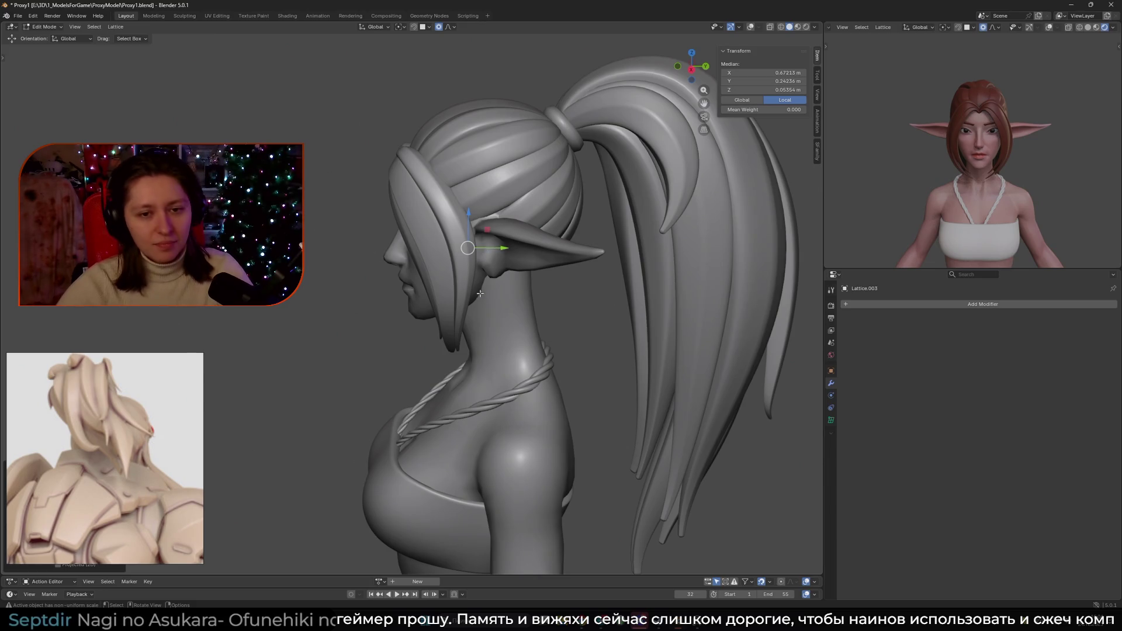
pyautogui.moveTo(480, 291); pyautogui.dragTo(484, 280, button='middle')
pyautogui.moveTo(487, 236); pyautogui.dragTo(561, 298, button='middle')
pyautogui.press('Tab')
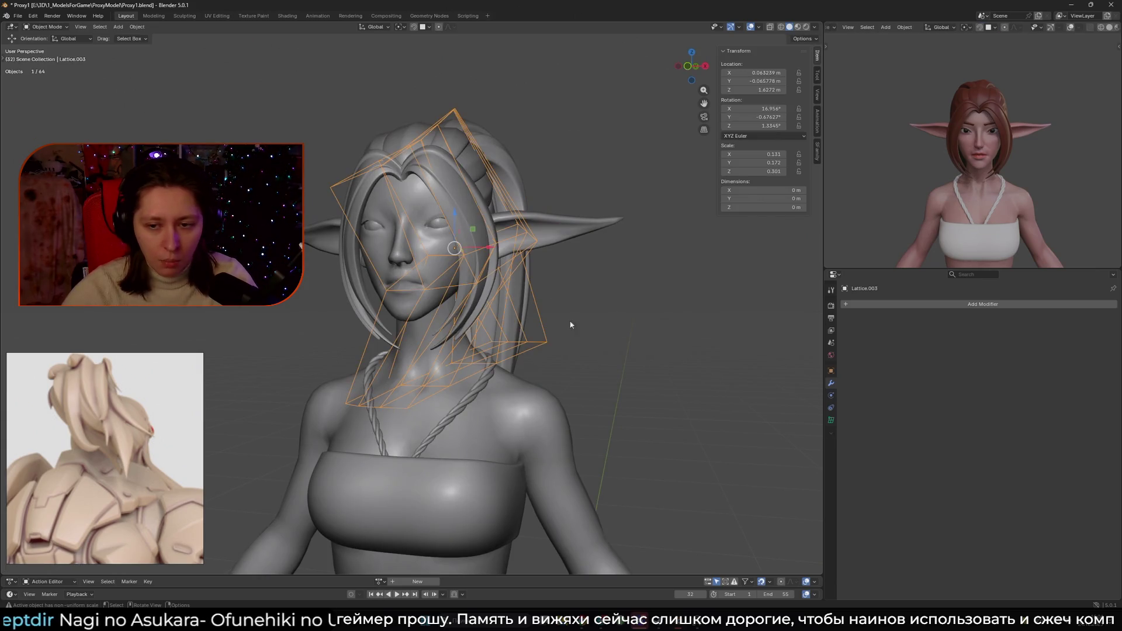
# - Select Lattice.003, show its 4×4×3 BSpline data settings and enter Edit Mode
pyautogui.click(507, 269)
pyautogui.click(507, 270)
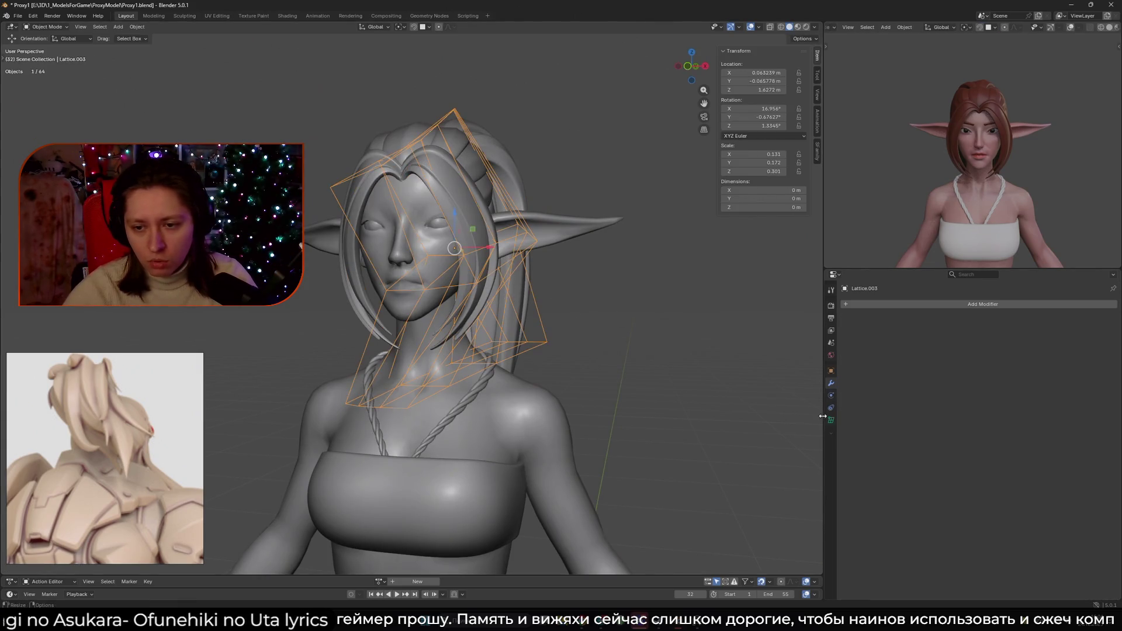
pyautogui.click(831, 419)
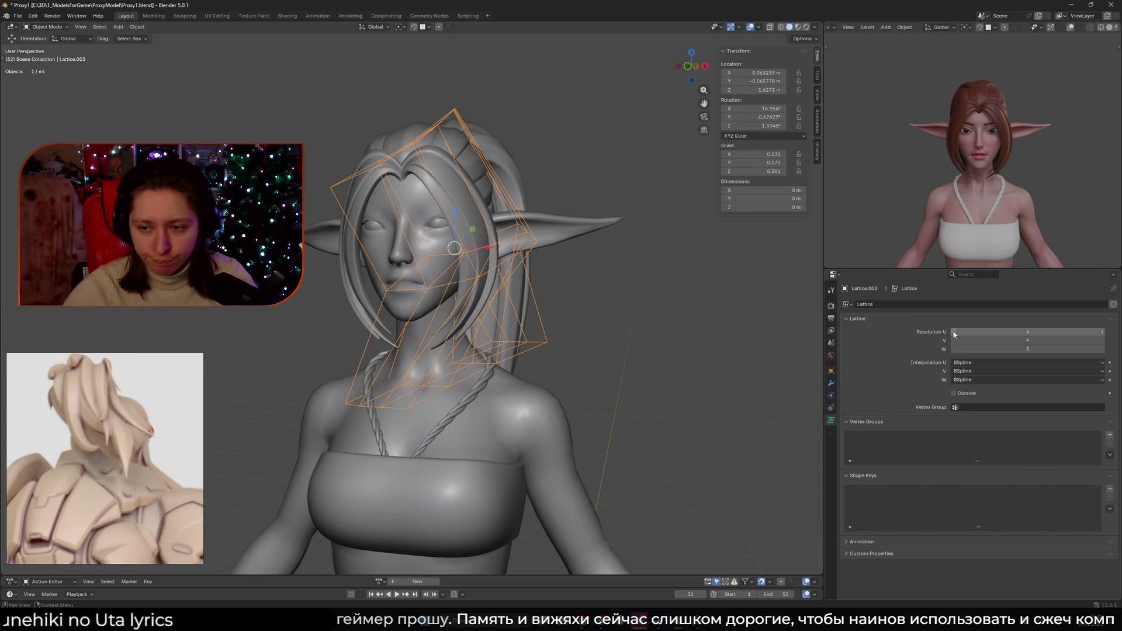
pyautogui.press('Tab')
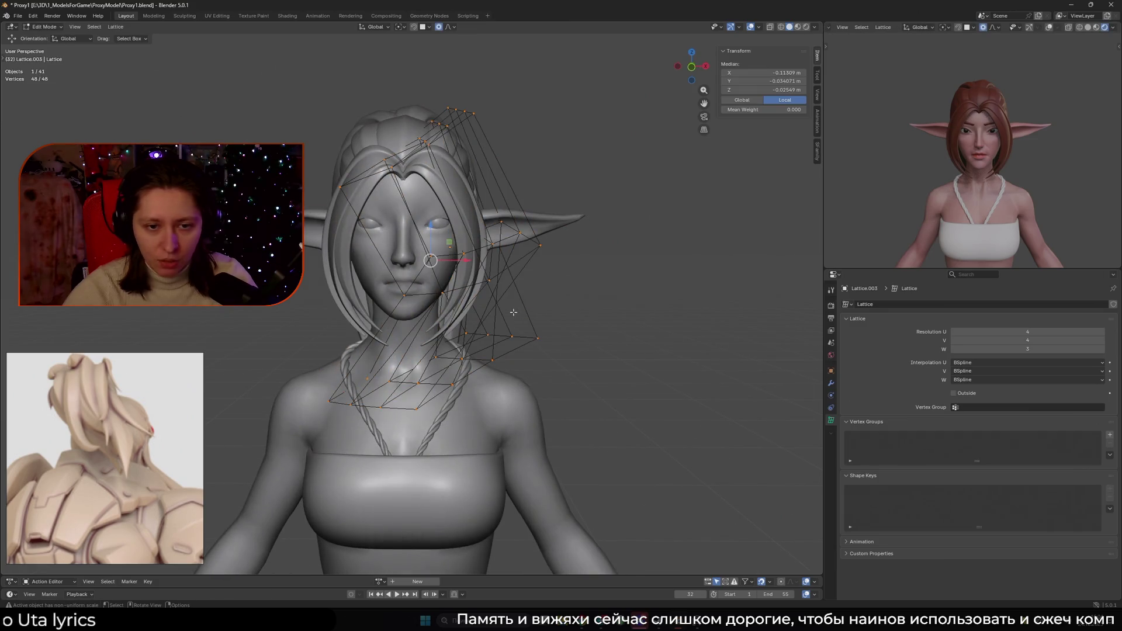
# - Apply Lattice > Transform > Randomize to scatter all 48 lattice points
pyautogui.rightClick(513, 312)
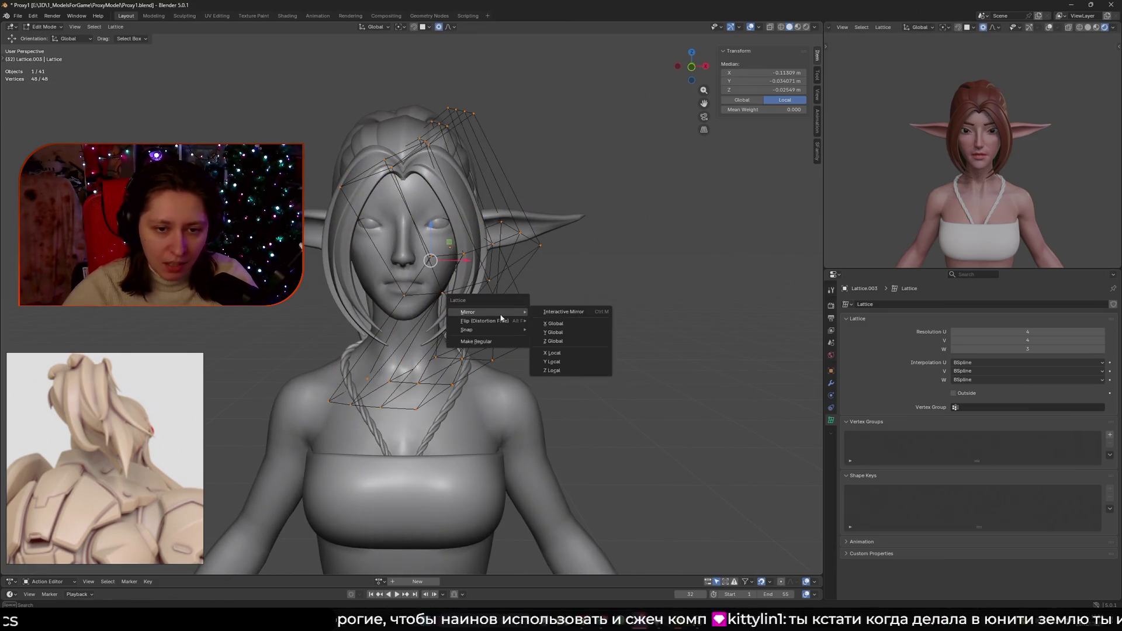
pyautogui.moveTo(511, 331)
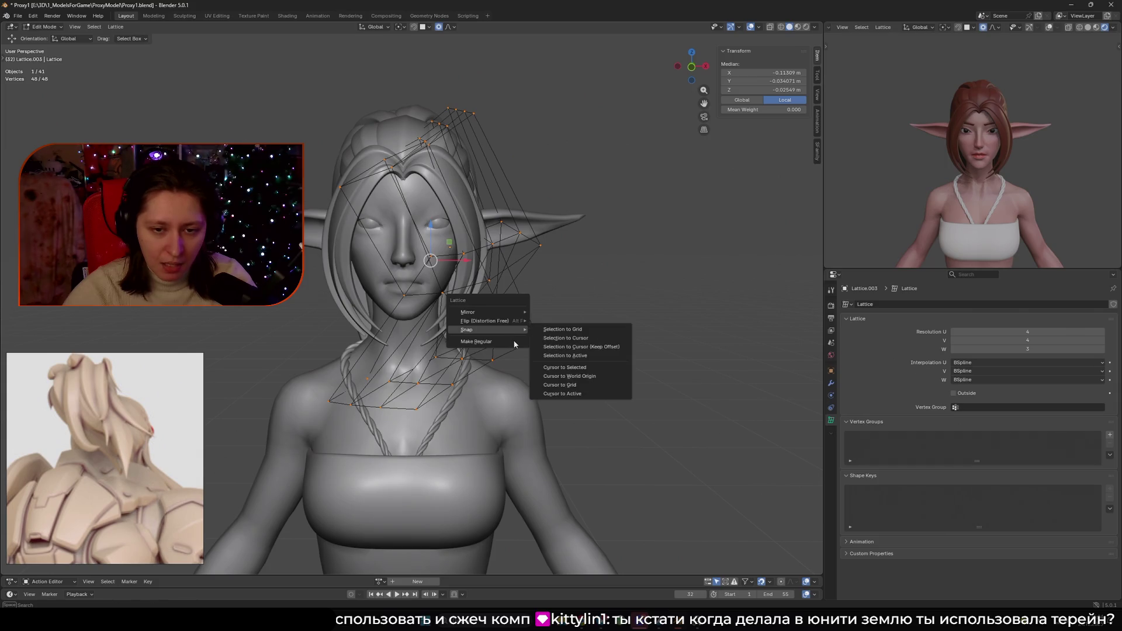
pyautogui.click(115, 27)
pyautogui.moveTo(135, 38)
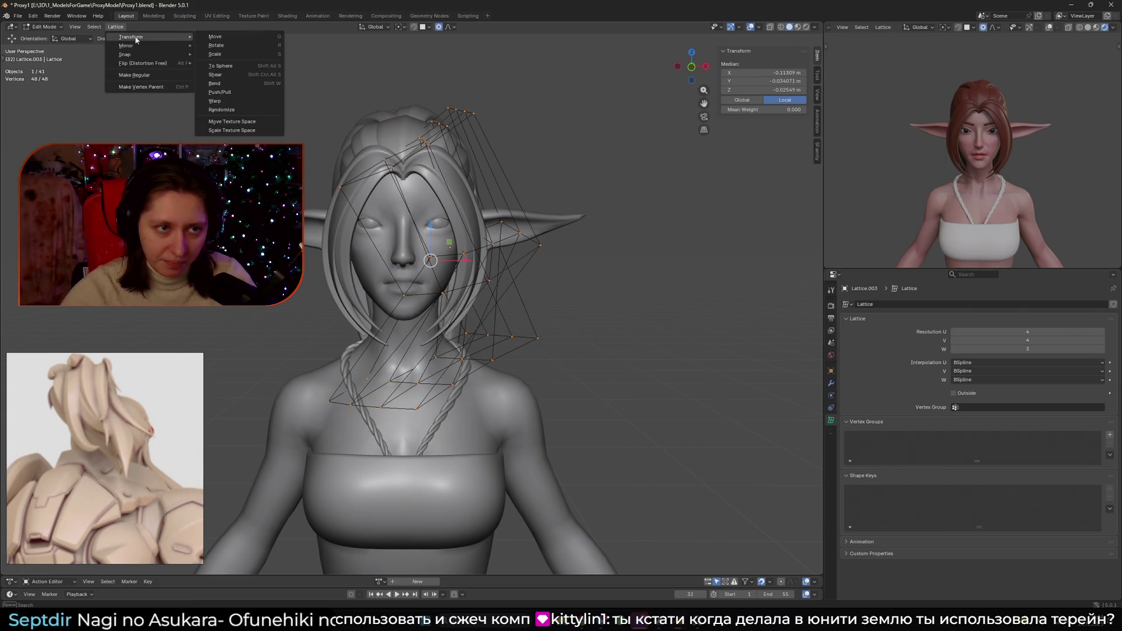
pyautogui.click(236, 110)
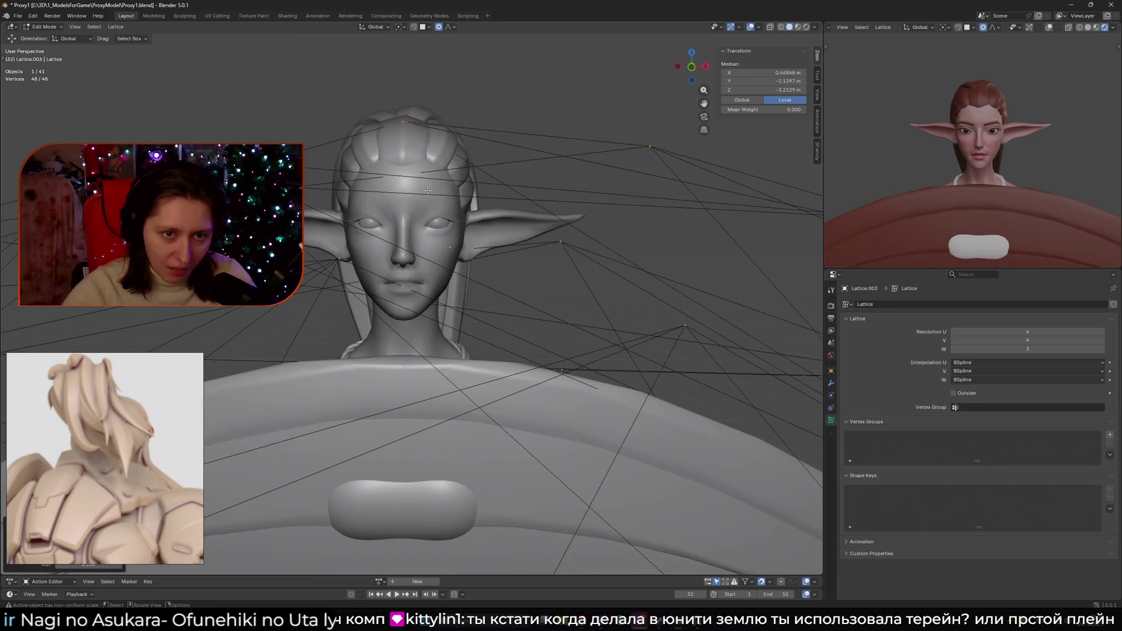
# - Undo the Randomize and zoom in on the restored lattice around the head
pyautogui.hotkey('ctrl', 'z')
pyautogui.hotkey('ctrl', 'z')
pyautogui.hotkey('ctrl', 'z')
pyautogui.keyDown('shift'); pyautogui.moveTo(217, 130); pyautogui.dragTo(240, 127, button='middle'); pyautogui.keyUp('shift')
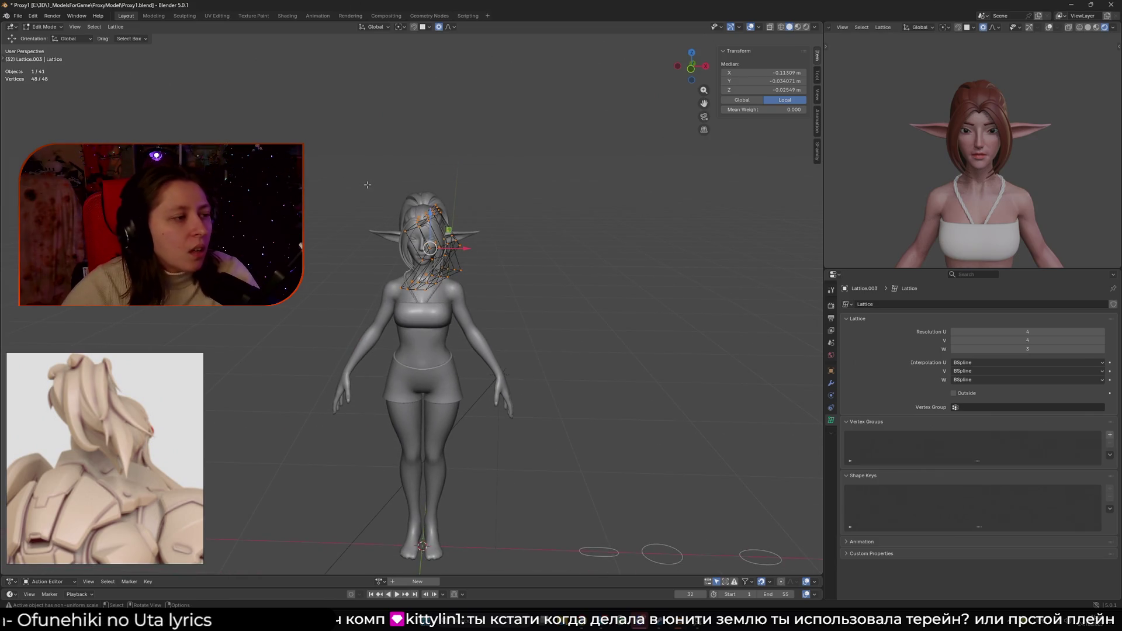
pyautogui.scroll(4, 369, 182)
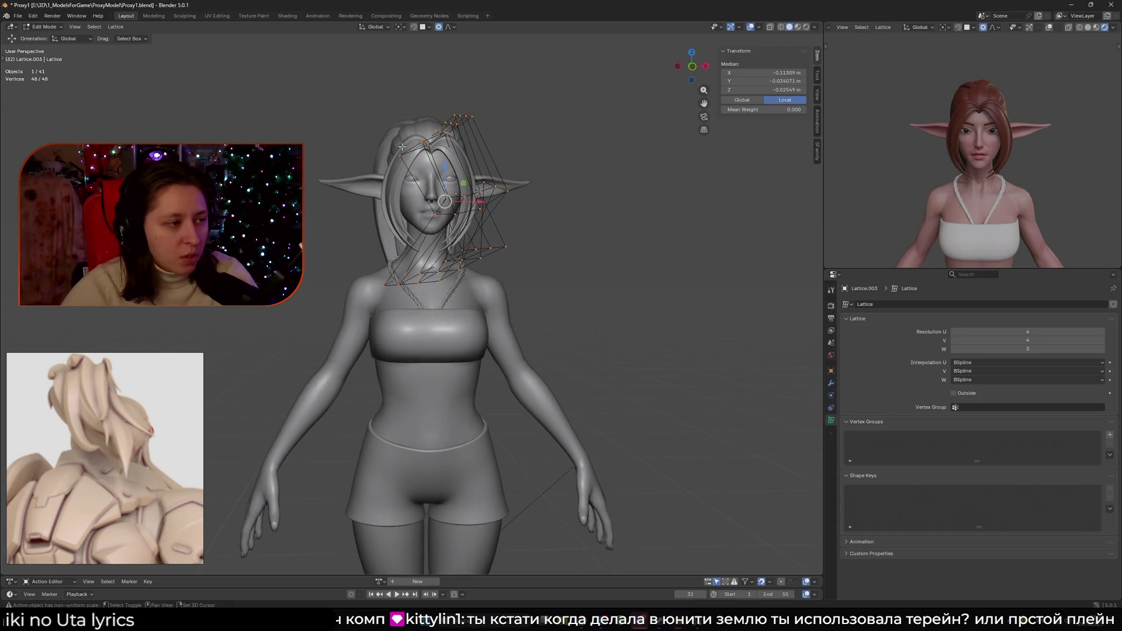
pyautogui.scroll(3, 402, 146)
# - Browse the Lattice menu's Transform and Snap entries, then close it without choosing
pyautogui.click(115, 27)
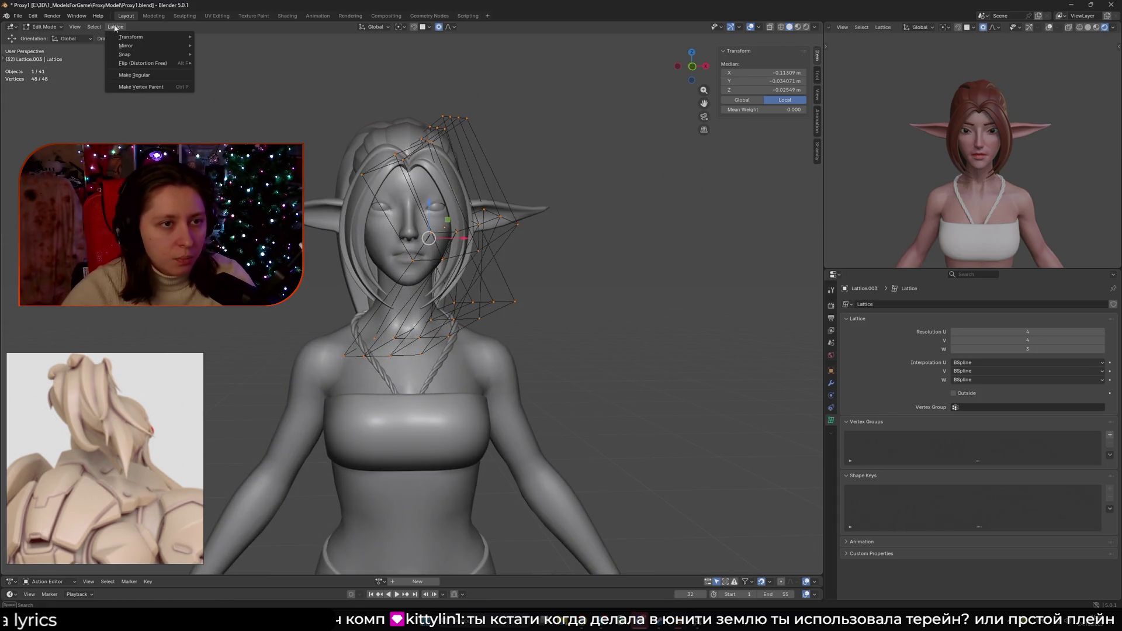
pyautogui.moveTo(124, 38)
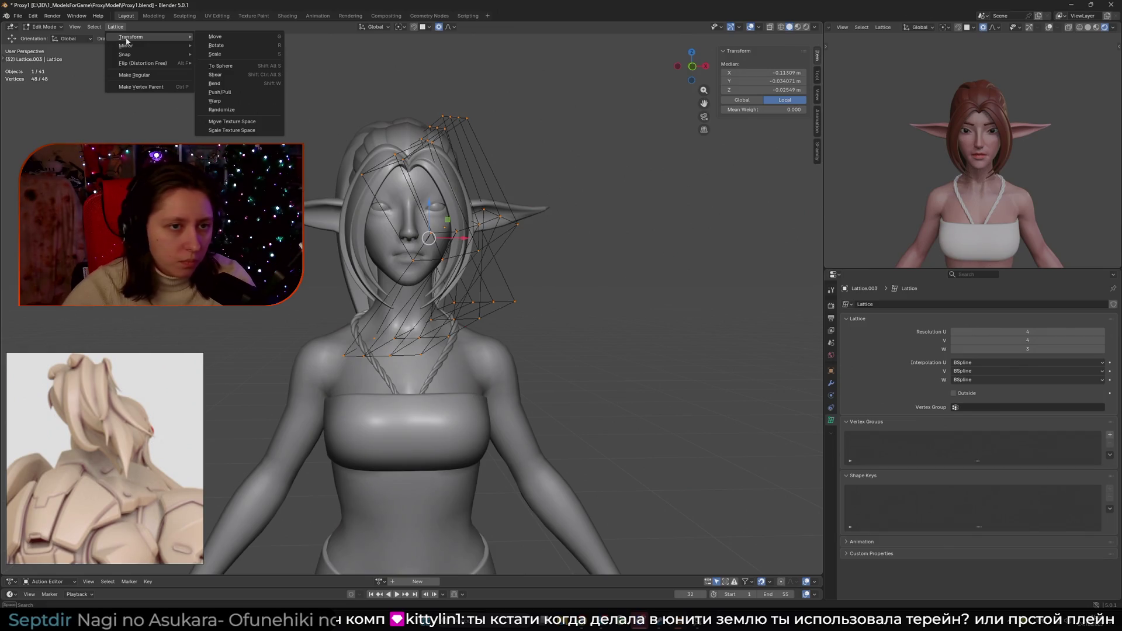
pyautogui.moveTo(133, 57)
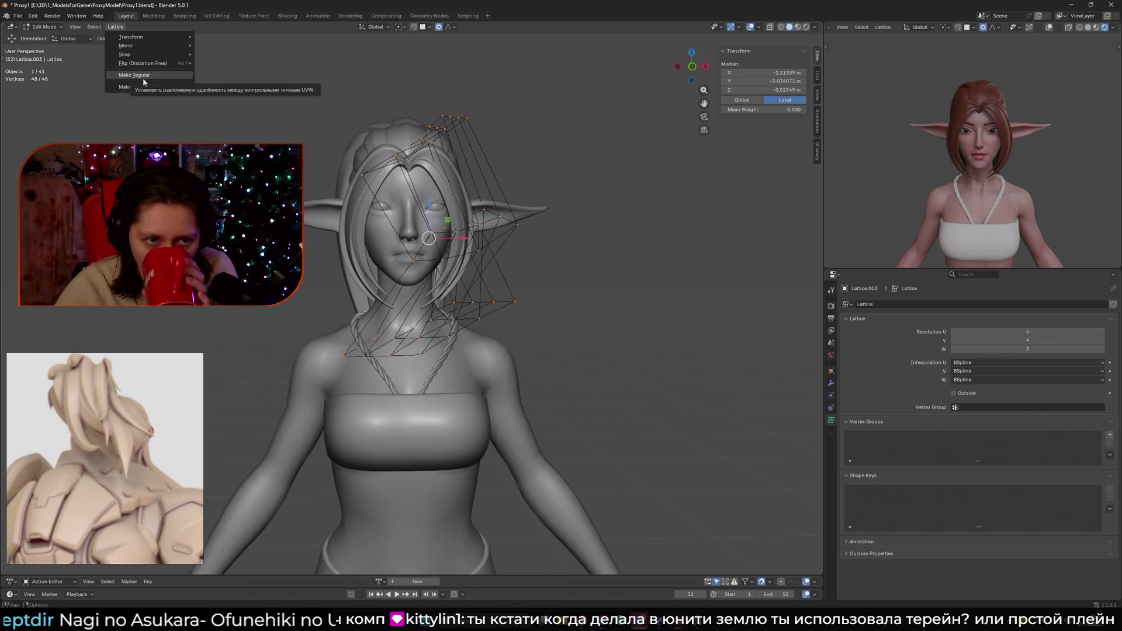
pyautogui.moveTo(603, 292)
pyautogui.mouseDown(button='middle')
pyautogui.moveTo(677, 274)
pyautogui.moveTo(563, 190)
pyautogui.mouseUp(button='middle')
# - Select the bottom layer of lattice points and move them to bend the hair near the ear
pyautogui.click(564, 187)
pyautogui.press('g')
pyautogui.press('Escape')
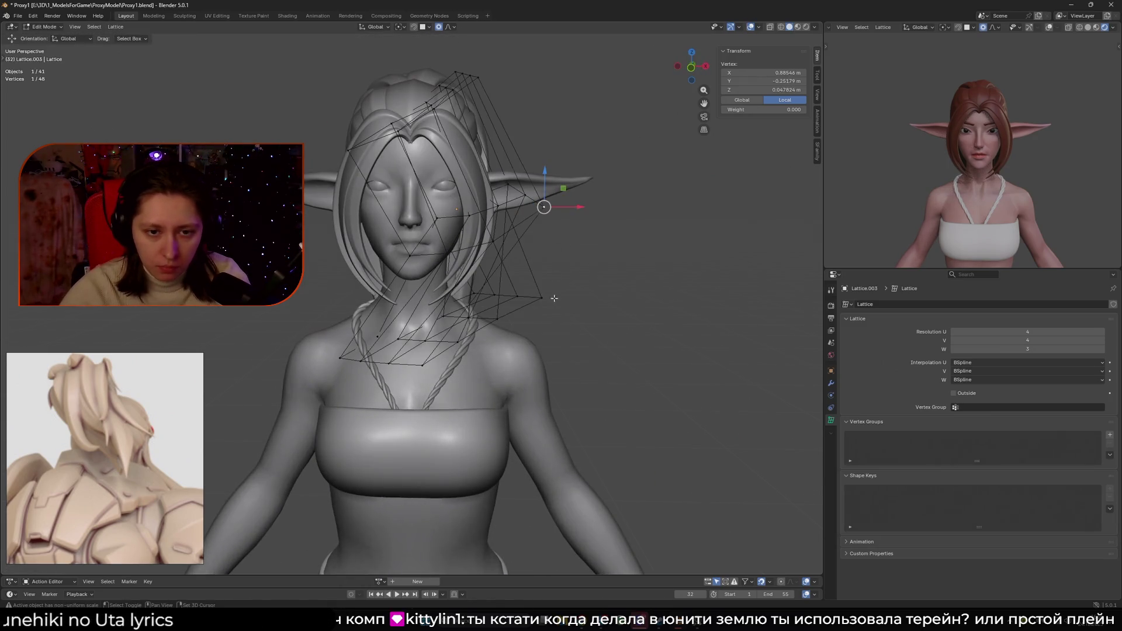
pyautogui.moveTo(633, 351); pyautogui.dragTo(261, 303)
pyautogui.hotkey('alt', 'z')
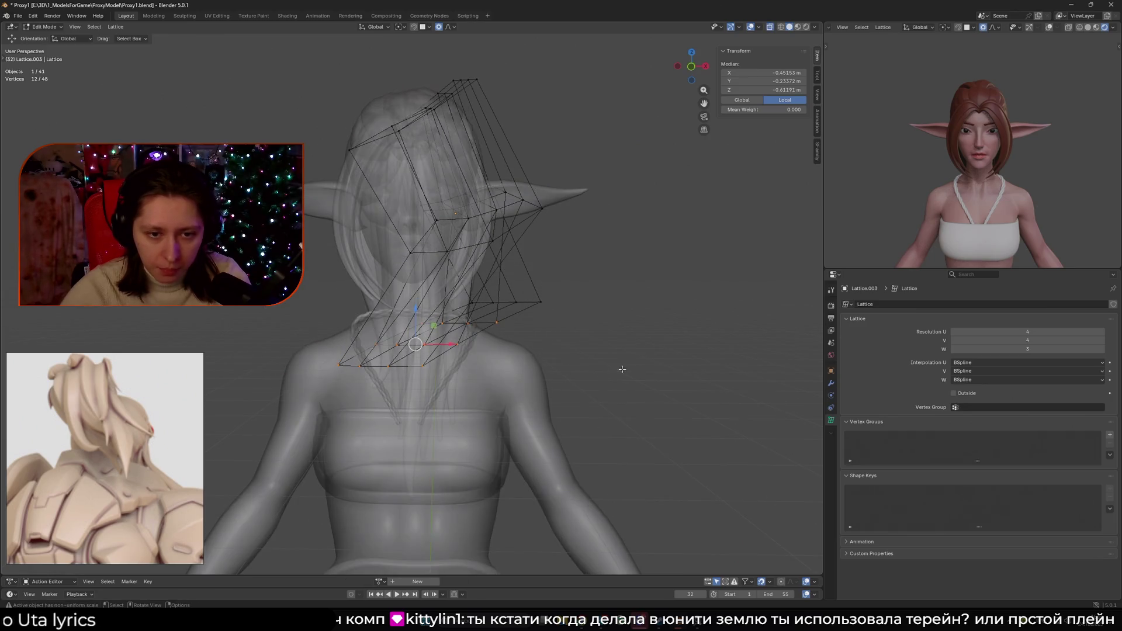
pyautogui.hotkey('alt', 'z')
pyautogui.press('g')
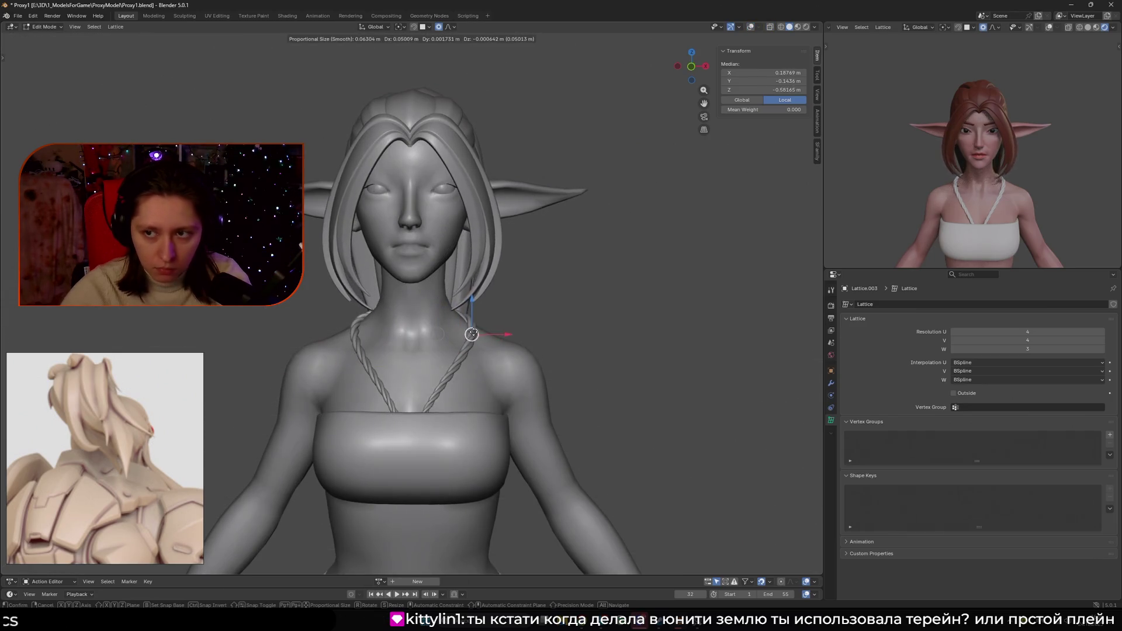
pyautogui.click(454, 331)
# - Undo that move and reposition the bottom lattice points with the cage hidden
pyautogui.hotkey('shift', 'alt', 'z')
pyautogui.hotkey('ctrl', 'z')
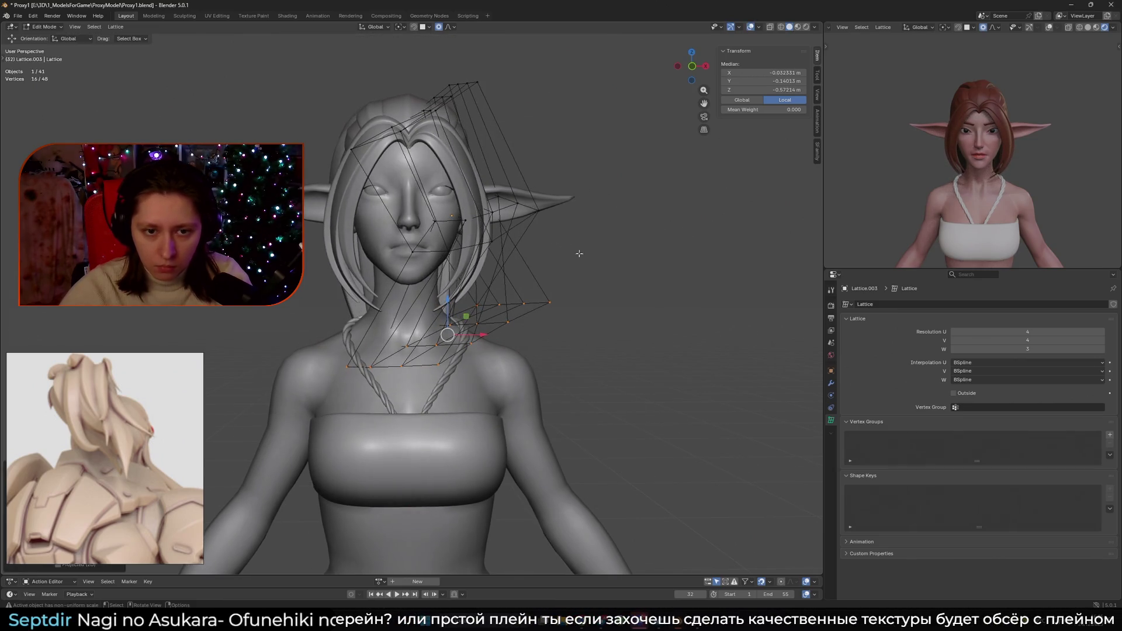
pyautogui.hotkey('alt', 'z')
pyautogui.hotkey('alt', 'z')
pyautogui.hotkey('shift', 'alt', 'z')
pyautogui.press('g')
pyautogui.click(563, 259)
# - From a side profile, shift the lattice points near the mouth to pull the hair inward
pyautogui.moveTo(563, 259); pyautogui.dragTo(481, 216, button='middle')
pyautogui.hotkey('shift', 'alt', 'z')
pyautogui.moveTo(363, 214); pyautogui.dragTo(454, 259)
pyautogui.hotkey('shift', 'alt', 'z')
pyautogui.press('g')
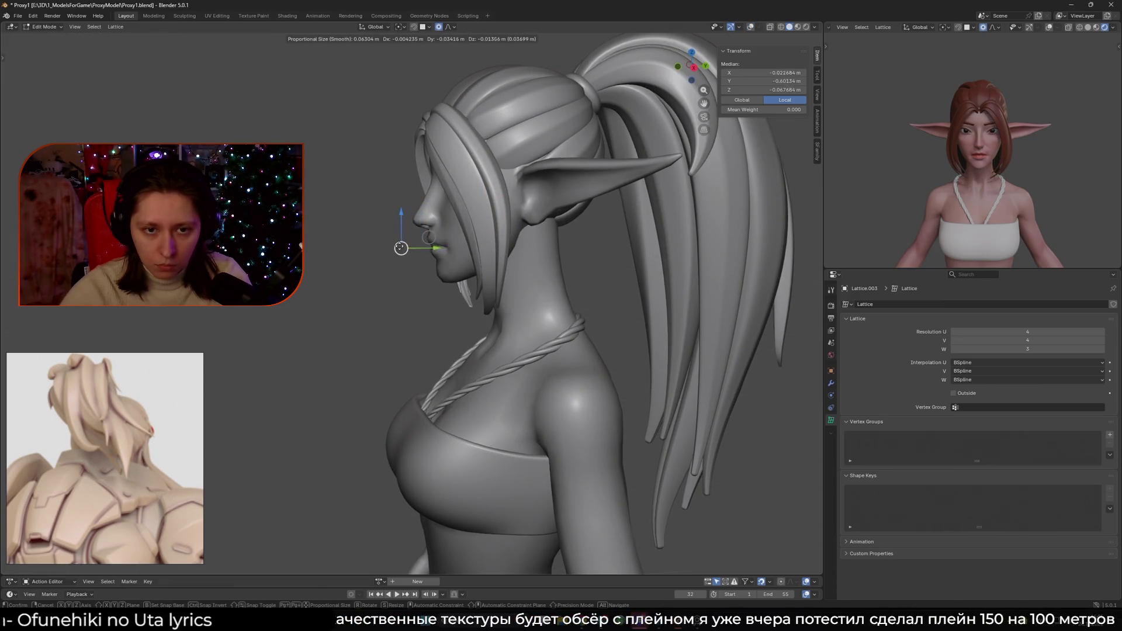
pyautogui.click(394, 245)
pyautogui.moveTo(394, 246)
pyautogui.mouseDown(button='middle')
pyautogui.moveTo(476, 263)
pyautogui.moveTo(464, 225)
pyautogui.mouseUp(button='middle')
# - From the front, nudge lattice points so the hair curves around the side of the head
pyautogui.scroll(-4, 1051, 199)
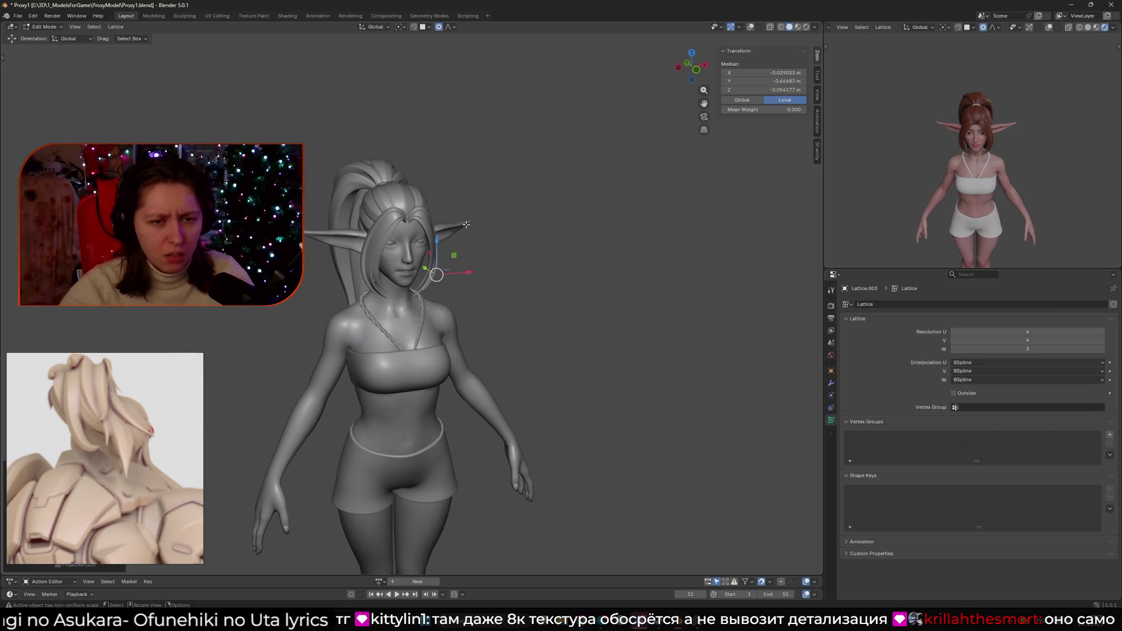
pyautogui.scroll(5, 466, 225)
pyautogui.moveTo(466, 225)
pyautogui.mouseDown(button='middle')
pyautogui.moveTo(444, 233)
pyautogui.moveTo(484, 262)
pyautogui.moveTo(332, 293)
pyautogui.moveTo(330, 279)
pyautogui.moveTo(505, 251)
pyautogui.mouseUp(button='middle')
pyautogui.hotkey('shift', 'alt', 'z')
pyautogui.press('g')
pyautogui.click(437, 280)
pyautogui.hotkey('shift', 'alt', 'z')
pyautogui.press('g')
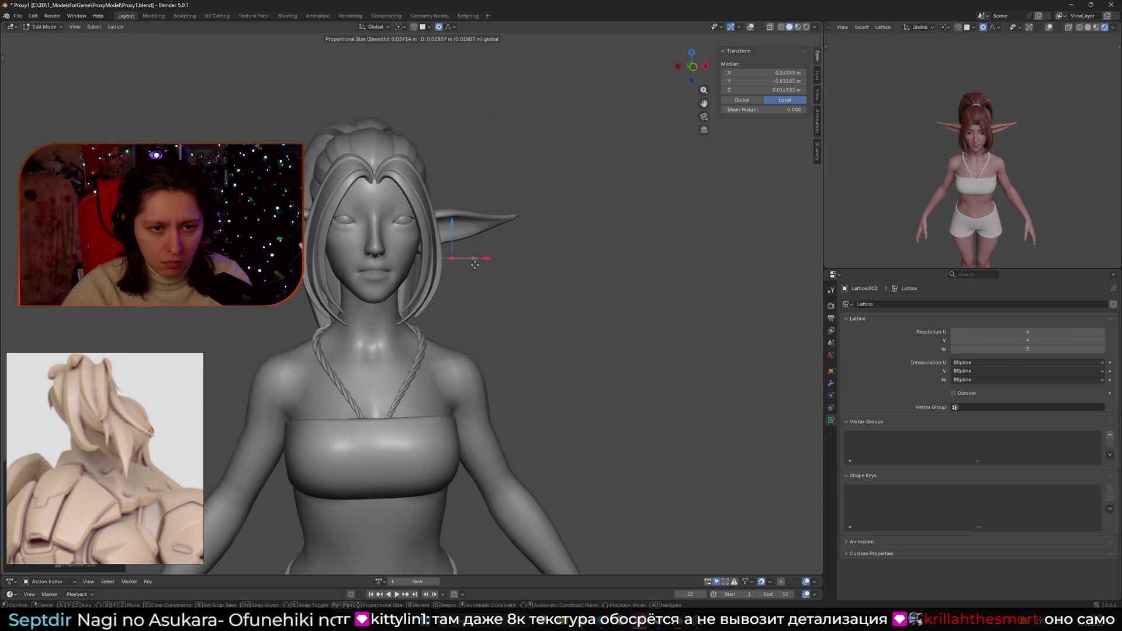
pyautogui.click(431, 240)
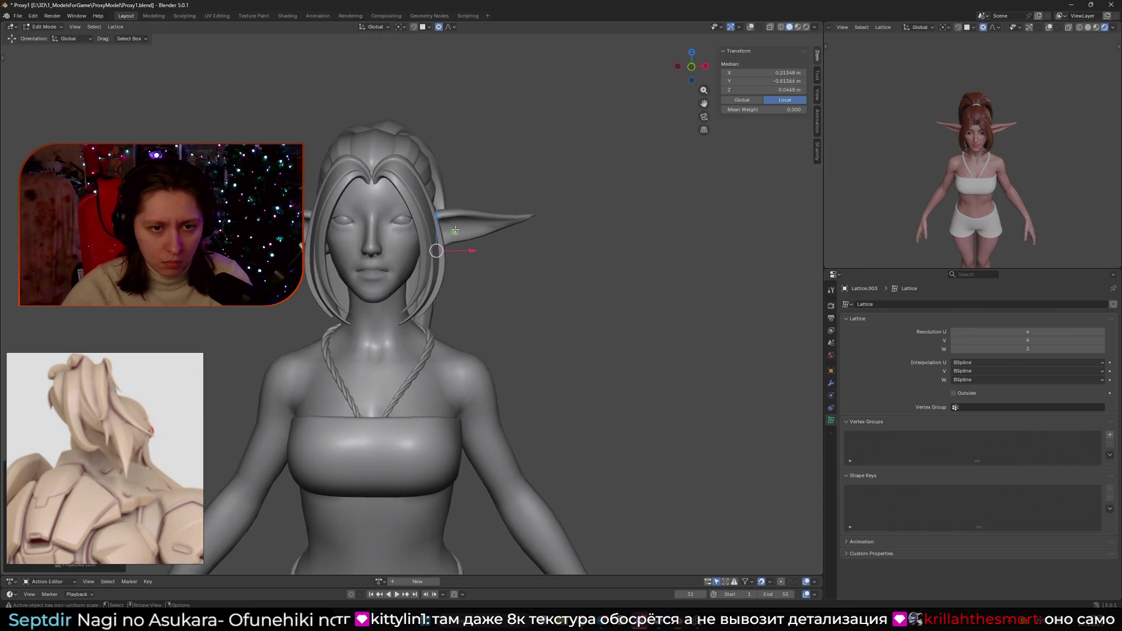
# - Move a single lattice point near the temple to refine the side lock
pyautogui.hotkey('shift', 'alt', 'z')
pyautogui.scroll(1, 426, 219)
pyautogui.click(379, 208)
pyautogui.hotkey('shift', 'alt', 'z')
pyautogui.press('g')
pyautogui.click(484, 220)
pyautogui.moveTo(484, 220)
pyautogui.mouseDown(button='middle')
pyautogui.moveTo(521, 245)
pyautogui.moveTo(444, 240)
pyautogui.mouseUp(button='middle')
# - Return Lattice.003 to Object Mode and select a hair strand curve
pyautogui.hotkey('ctrl', 'Tab')
pyautogui.click(481, 287)
pyautogui.click(441, 236)
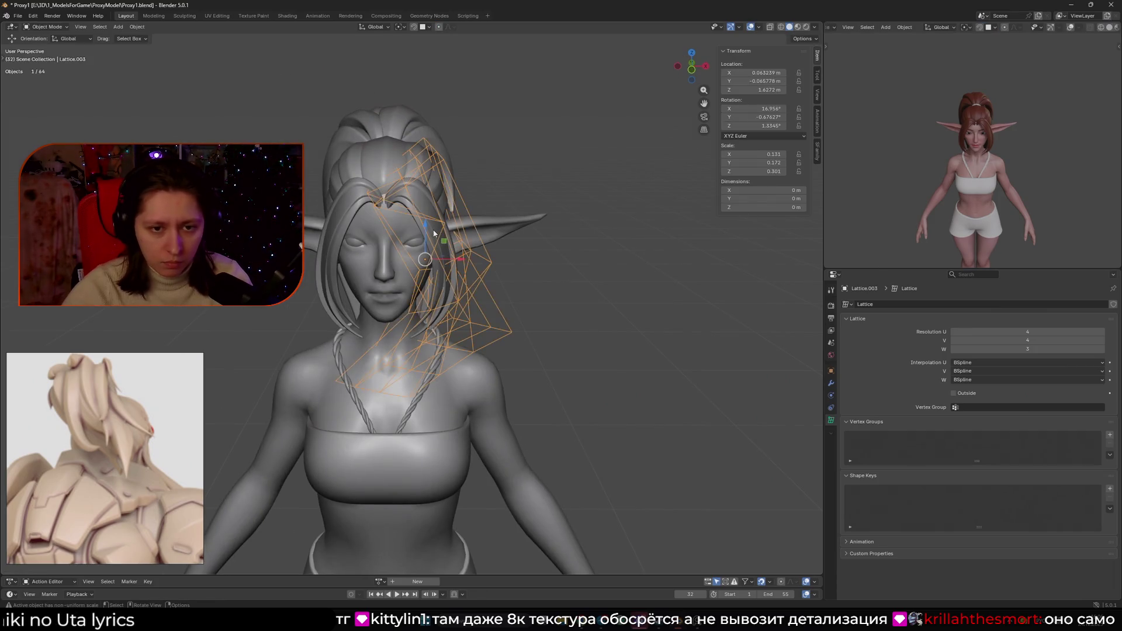
# - Show the hair strand's modifier stack and briefly inspect its control points in Edit Mode
pyautogui.press('Tab')
pyautogui.press('Tab')
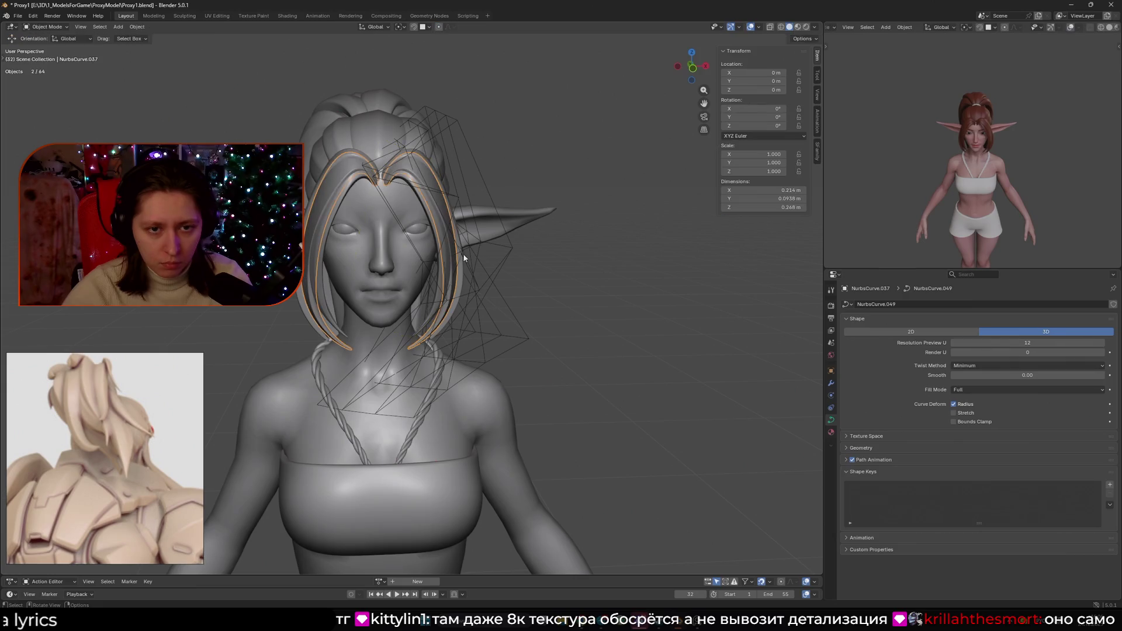
pyautogui.click(831, 382)
pyautogui.scroll(-3, 1031, 488)
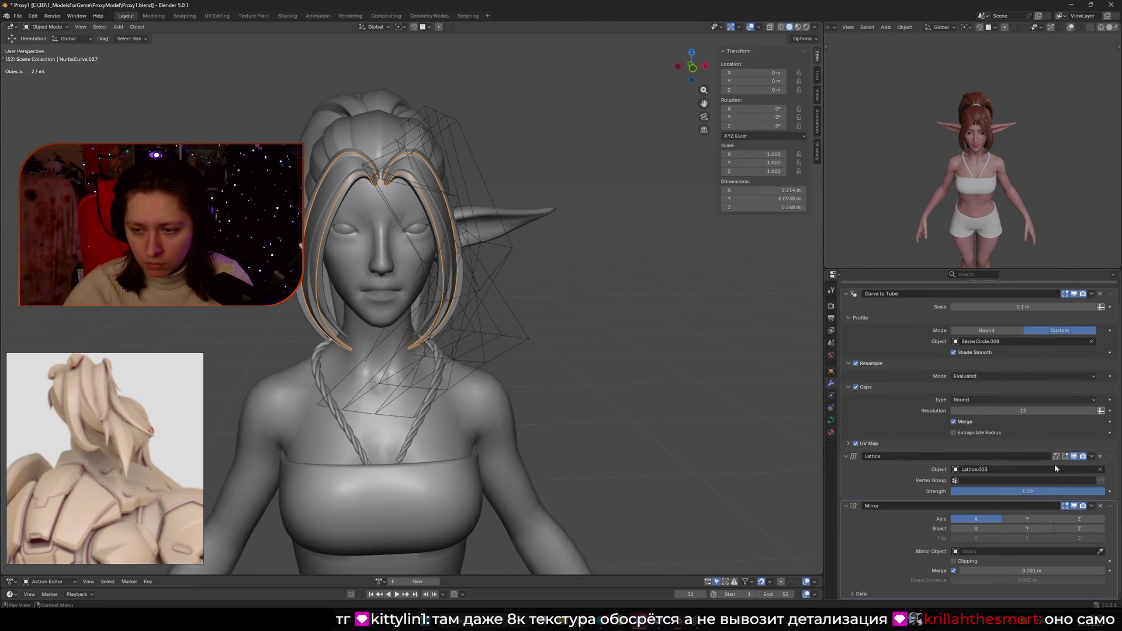
pyautogui.press('Tab')
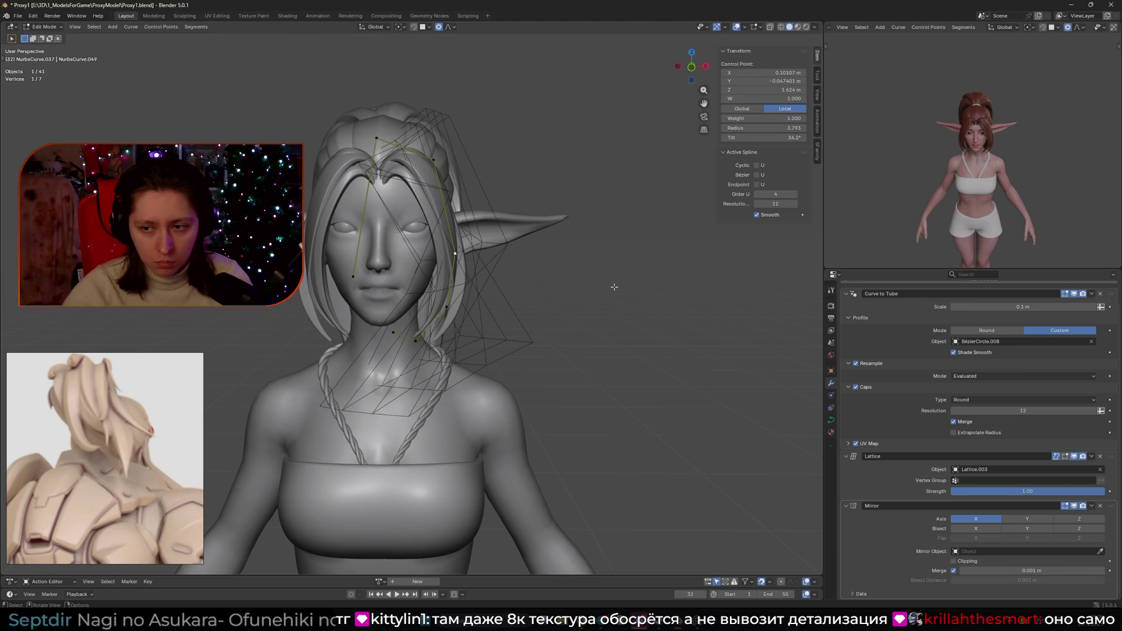
pyautogui.scroll(1, 1029, 313)
pyautogui.moveTo(736, 323)
pyautogui.mouseDown(button='middle')
pyautogui.moveTo(584, 290)
pyautogui.moveTo(519, 261)
pyautogui.mouseUp(button='middle')
pyautogui.press('Tab')
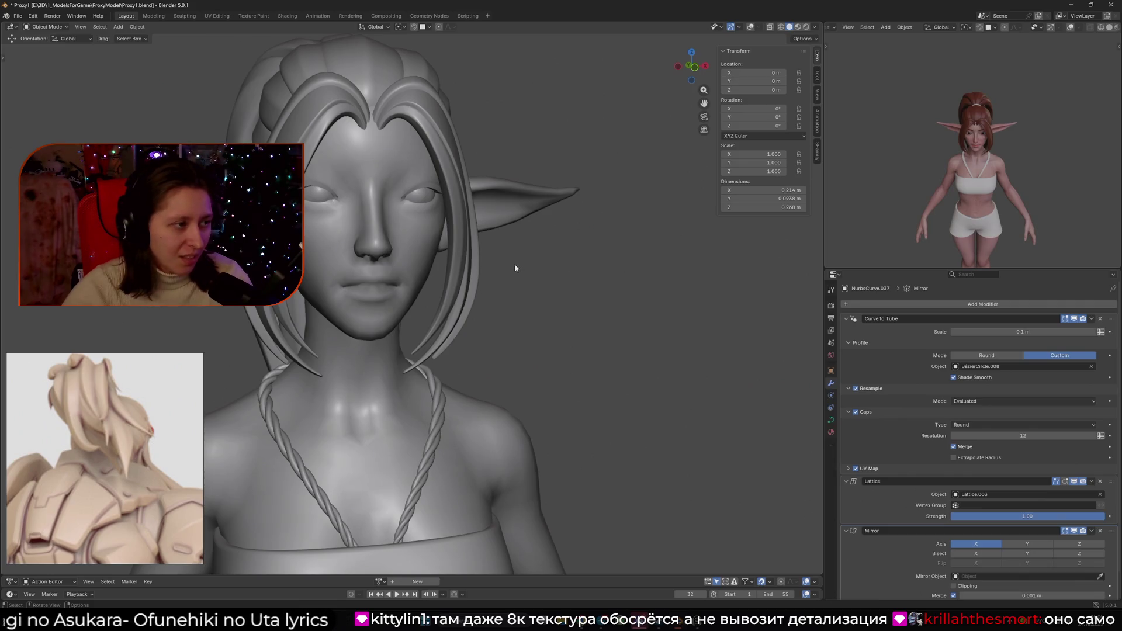
# - Enable Merge in the hair strand's Mirror modifier
pyautogui.scroll(-3, 512, 269)
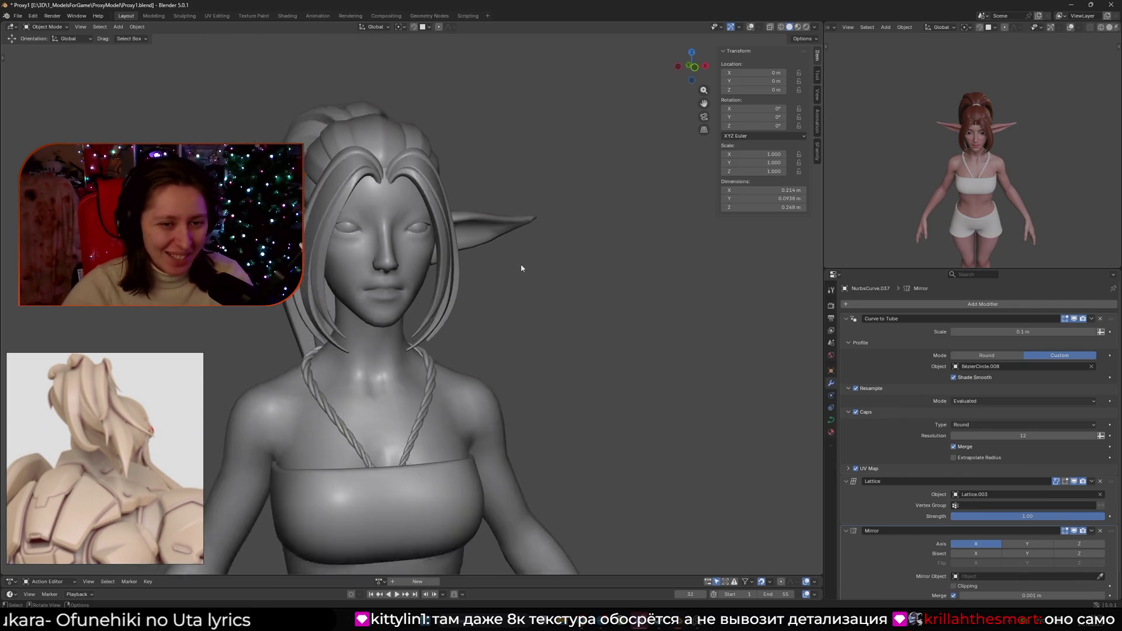
pyautogui.moveTo(562, 272)
pyautogui.mouseDown(button='middle')
pyautogui.moveTo(547, 303)
pyautogui.moveTo(548, 224)
pyautogui.mouseUp(button='middle')
pyautogui.scroll(3, 549, 224)
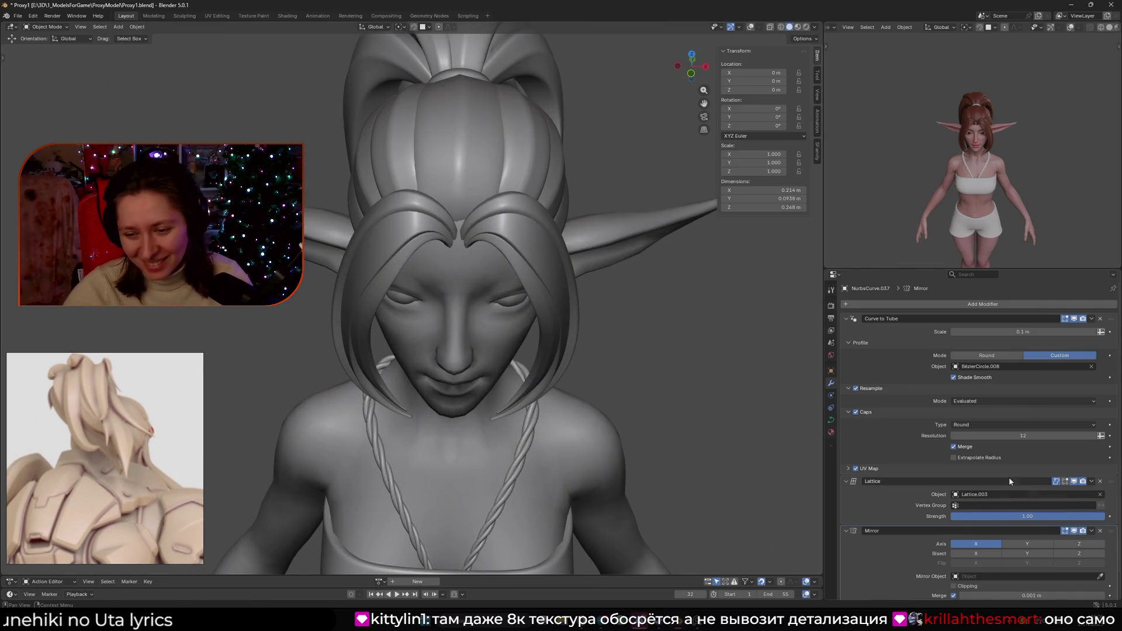
pyautogui.scroll(-2, 1026, 541)
pyautogui.click(954, 571)
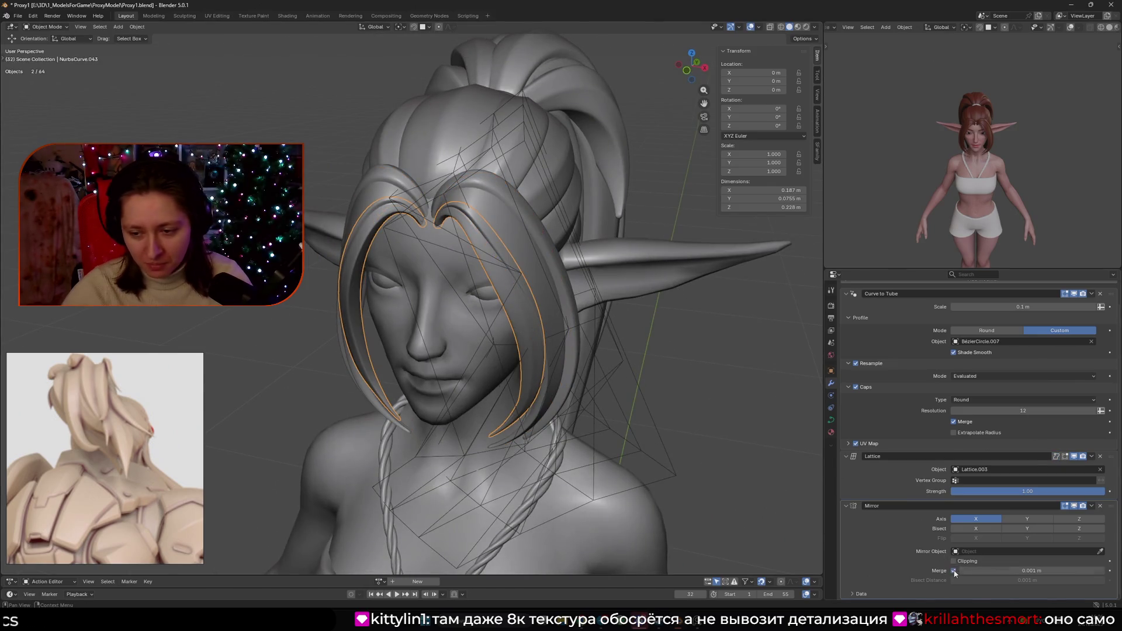
# - Select the larger hair strand NurbsCurve.042, then select Lattice.003
pyautogui.click(592, 340)
pyautogui.click(578, 345)
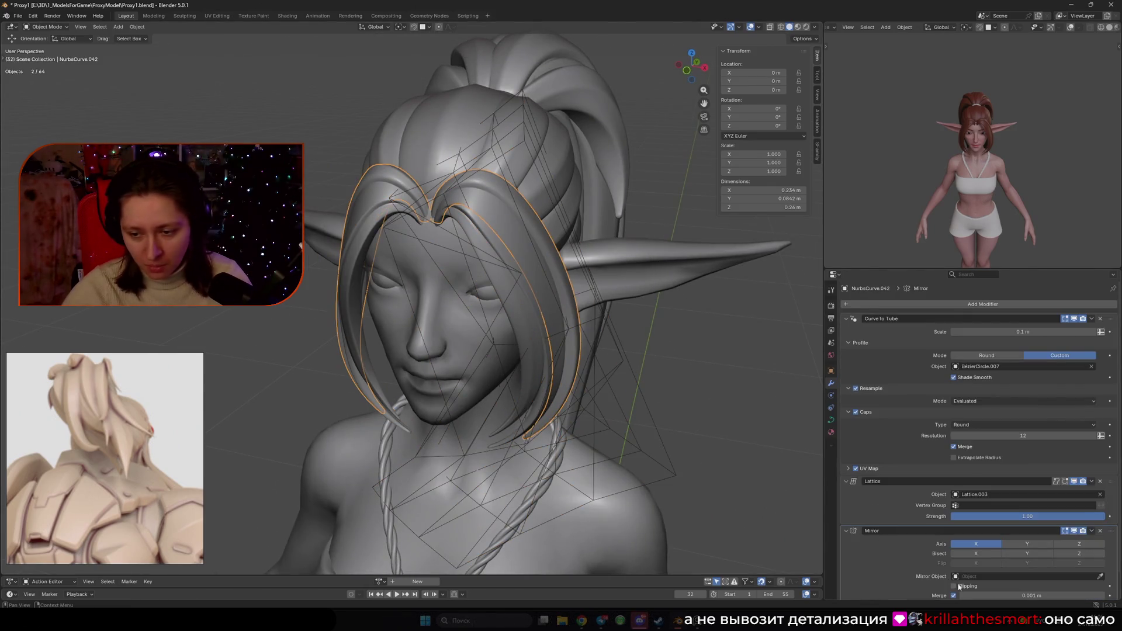
pyautogui.moveTo(585, 350); pyautogui.dragTo(509, 318, button='middle')
pyautogui.click(509, 318)
# - Try mirroring the lattice along X Global, then cancel and undo it
pyautogui.press('Tab')
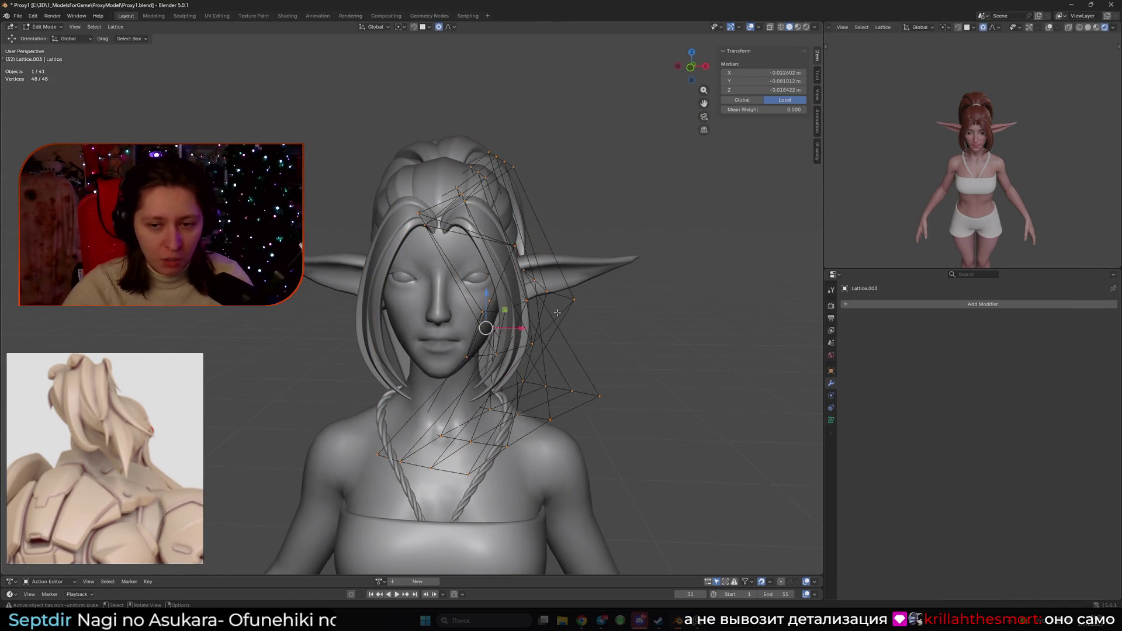
pyautogui.rightClick(586, 324)
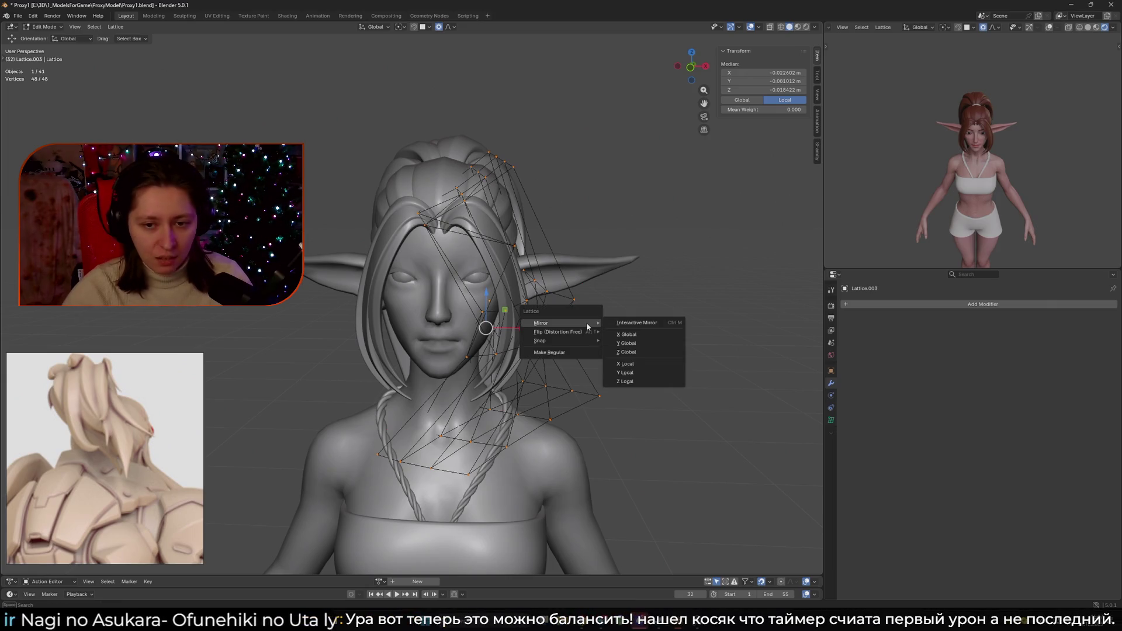
pyautogui.click(627, 334)
pyautogui.moveTo(625, 333)
pyautogui.mouseDown(button='middle')
pyautogui.moveTo(497, 327)
pyautogui.moveTo(561, 328)
pyautogui.mouseUp(button='middle')
pyautogui.press('g')
pyautogui.press('x')
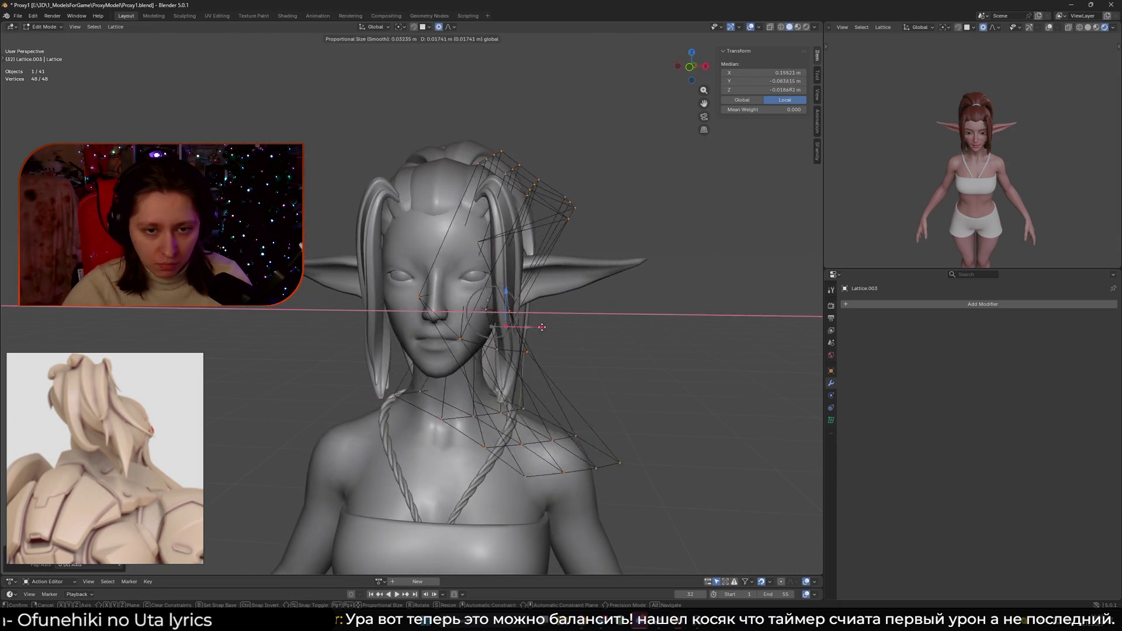
pyautogui.rightClick(592, 329)
pyautogui.hotkey('ctrl', 'z')
pyautogui.moveTo(579, 322); pyautogui.dragTo(557, 305, button='middle')
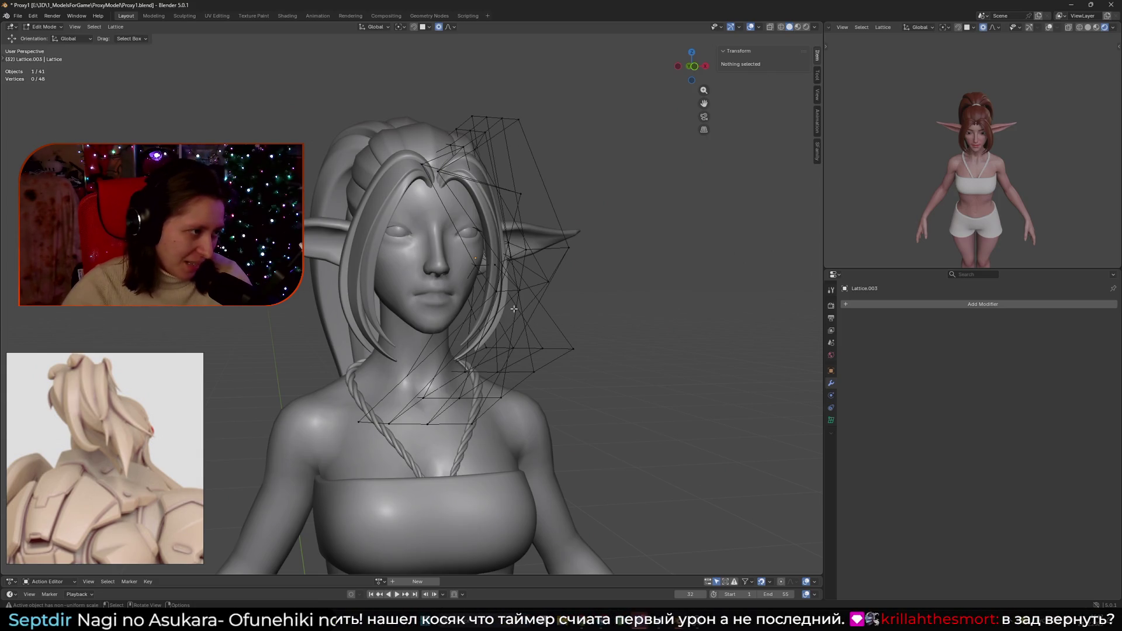
# - Move a lattice point beside the face outward along the X axis
pyautogui.hotkey('alt', 'z')
pyautogui.moveTo(514, 308)
pyautogui.mouseDown(button='middle')
pyautogui.moveTo(487, 311)
pyautogui.moveTo(473, 275)
pyautogui.mouseUp(button='middle')
pyautogui.click(471, 268)
pyautogui.hotkey('alt', 'z')
pyautogui.press('g')
pyautogui.press('x')
pyautogui.click(452, 209)
pyautogui.moveTo(452, 209); pyautogui.dragTo(459, 250, button='middle')
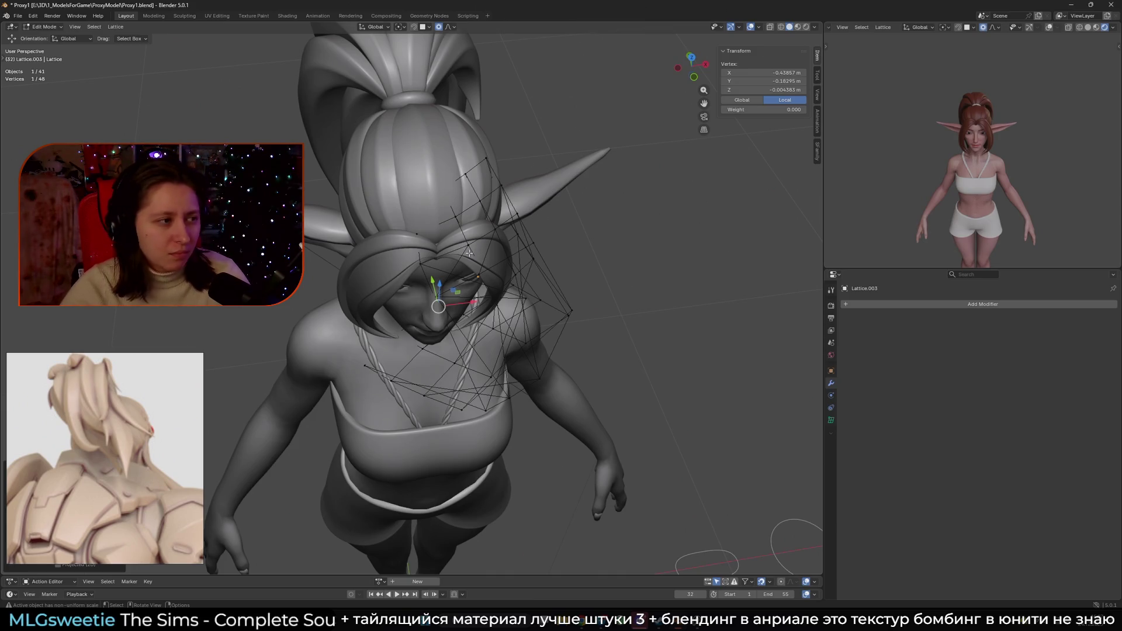
pyautogui.moveTo(426, 249); pyautogui.dragTo(451, 256, button='middle')
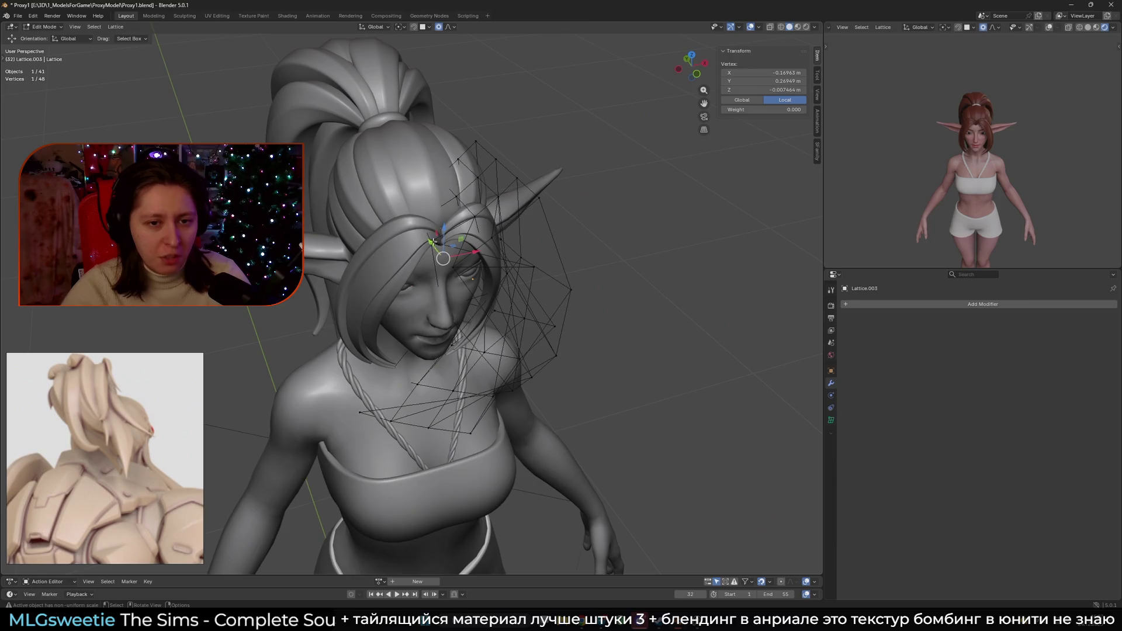
# - Move lattice points with soft proportional falloff, toggling X-ray to reach them
pyautogui.click(450, 255)
pyautogui.hotkey('alt', 'z')
pyautogui.hotkey('alt', 'z')
pyautogui.press('g')
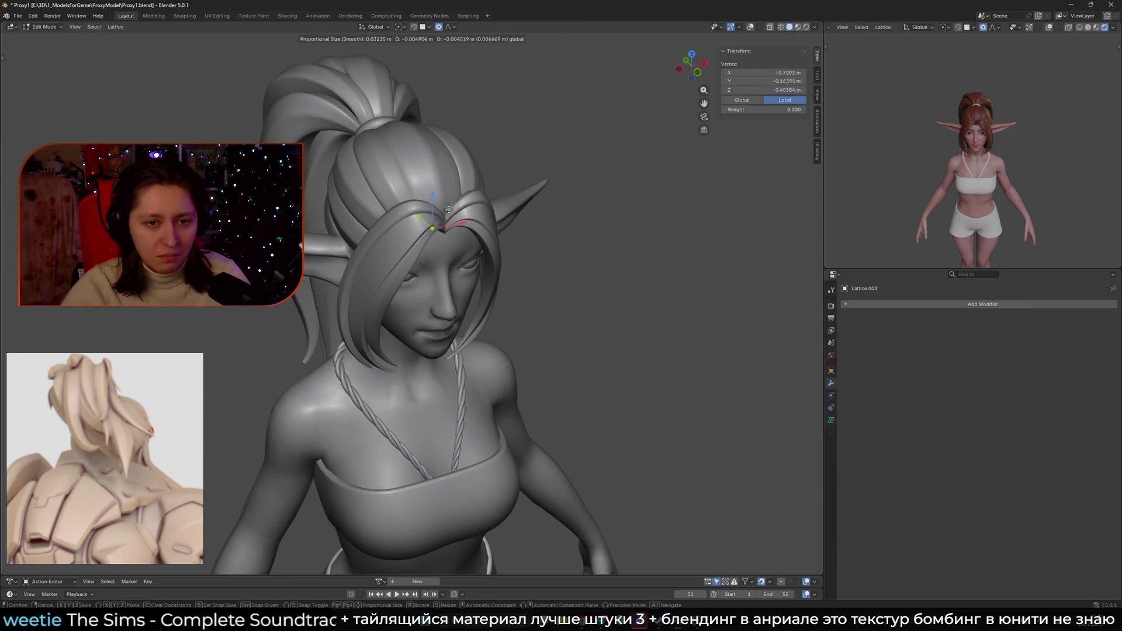
pyautogui.click(452, 216)
pyautogui.moveTo(453, 216)
pyautogui.mouseDown(button='middle')
pyautogui.moveTo(484, 273)
pyautogui.moveTo(428, 230)
pyautogui.moveTo(403, 245)
pyautogui.mouseUp(button='middle')
pyautogui.hotkey('alt', 'z')
pyautogui.hotkey('alt', 'z')
pyautogui.press('g')
pyautogui.click(402, 250)
pyautogui.hotkey('alt', 'z')
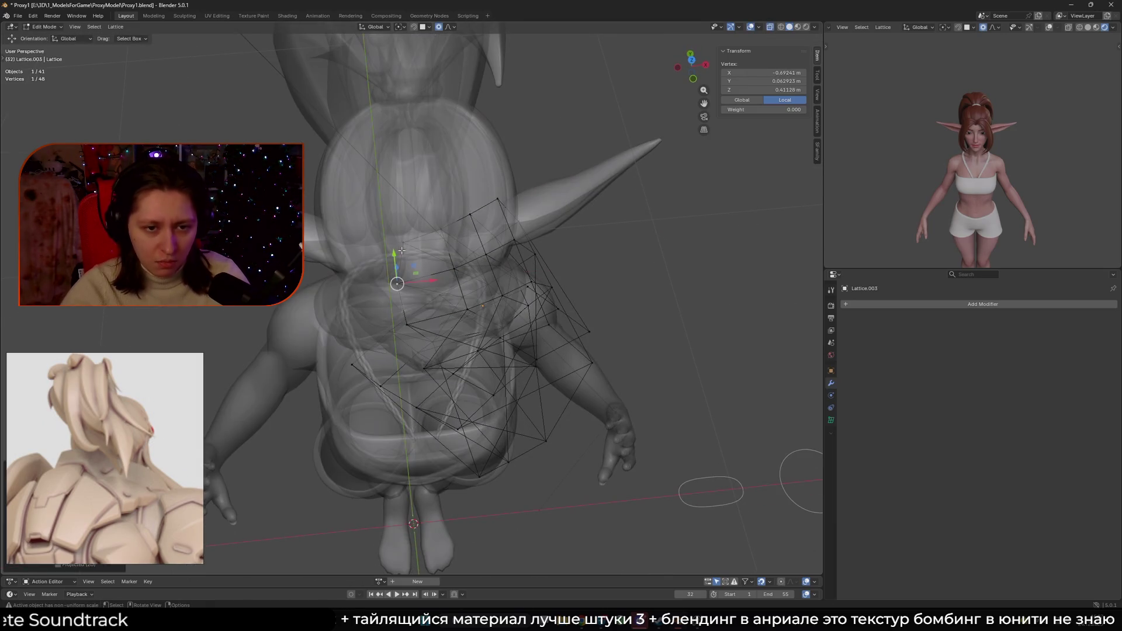
pyautogui.hotkey('alt', 'z')
pyautogui.moveTo(419, 247)
pyautogui.mouseDown(button='middle')
pyautogui.moveTo(404, 204)
pyautogui.moveTo(430, 239)
pyautogui.moveTo(427, 151)
pyautogui.moveTo(556, 252)
pyautogui.moveTo(526, 230)
pyautogui.moveTo(577, 283)
pyautogui.moveTo(514, 288)
pyautogui.mouseUp(button='middle')
# - Adjust the lattice point freely, then along Y and X to tuck the hair toward the head
pyautogui.press('g')
pyautogui.click(404, 191)
pyautogui.press('g')
pyautogui.press('y')
pyautogui.click(430, 240)
pyautogui.press('g')
pyautogui.press('x')
pyautogui.click(420, 151)
# - Select other lattice points and move them in the XY plane, then further along Y
pyautogui.click(555, 251)
pyautogui.click(496, 281)
pyautogui.press('g')
pyautogui.hotkey('shift', 'y')
pyautogui.hotkey('shift', 'z')
pyautogui.click(372, 240)
pyautogui.moveTo(373, 241)
pyautogui.mouseDown(button='middle')
pyautogui.moveTo(451, 258)
pyautogui.moveTo(421, 227)
pyautogui.moveTo(415, 236)
pyautogui.mouseUp(button='middle')
pyautogui.press('g')
pyautogui.click(455, 257)
# - Shift the lattice point along X and check the cage in wireframe display
pyautogui.press('g')
pyautogui.press('x')
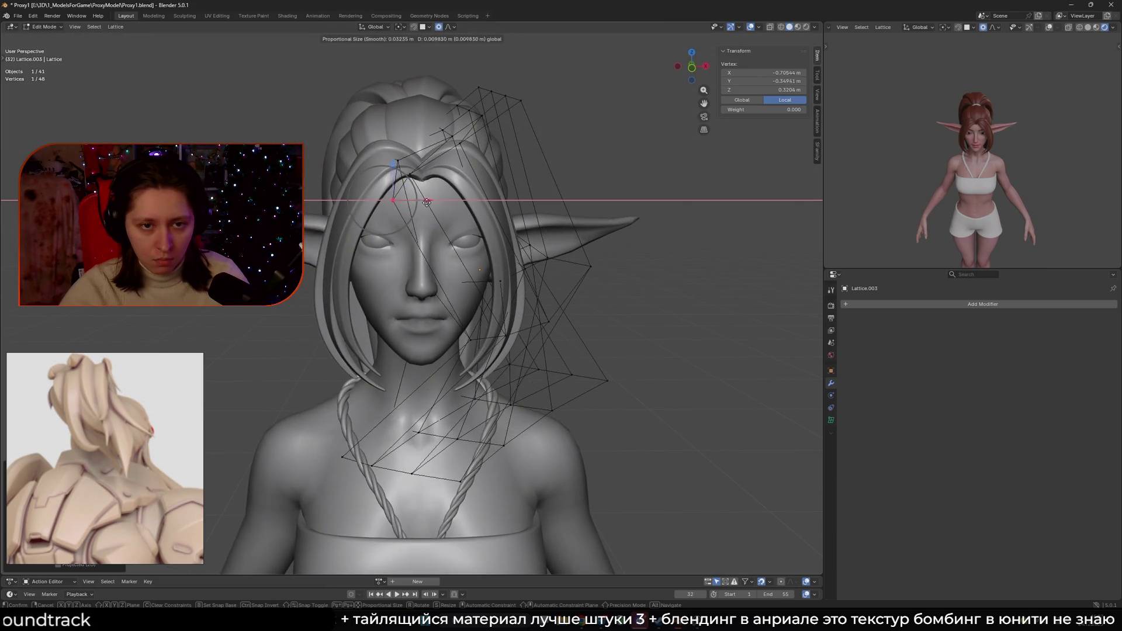
pyautogui.click(488, 221)
pyautogui.scroll(-3, 480, 210)
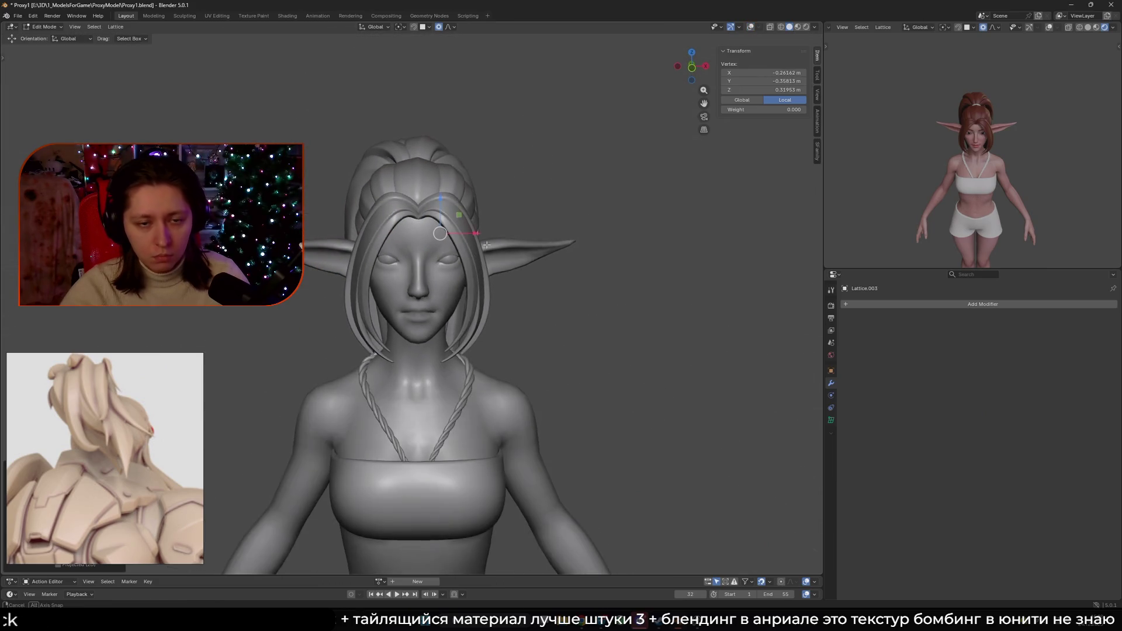
pyautogui.hotkey('shift', 'z')
pyautogui.moveTo(472, 201); pyautogui.dragTo(486, 233, button='middle')
pyautogui.hotkey('shift', 'z')
# - Move the top lattice point, then a second top point with it, excluding the Y axis
pyautogui.click(482, 136)
pyautogui.press('g')
pyautogui.hotkey('shift', 'y')
pyautogui.click(470, 156)
pyautogui.keyDown('shift'); pyautogui.click(454, 141); pyautogui.keyUp('shift')
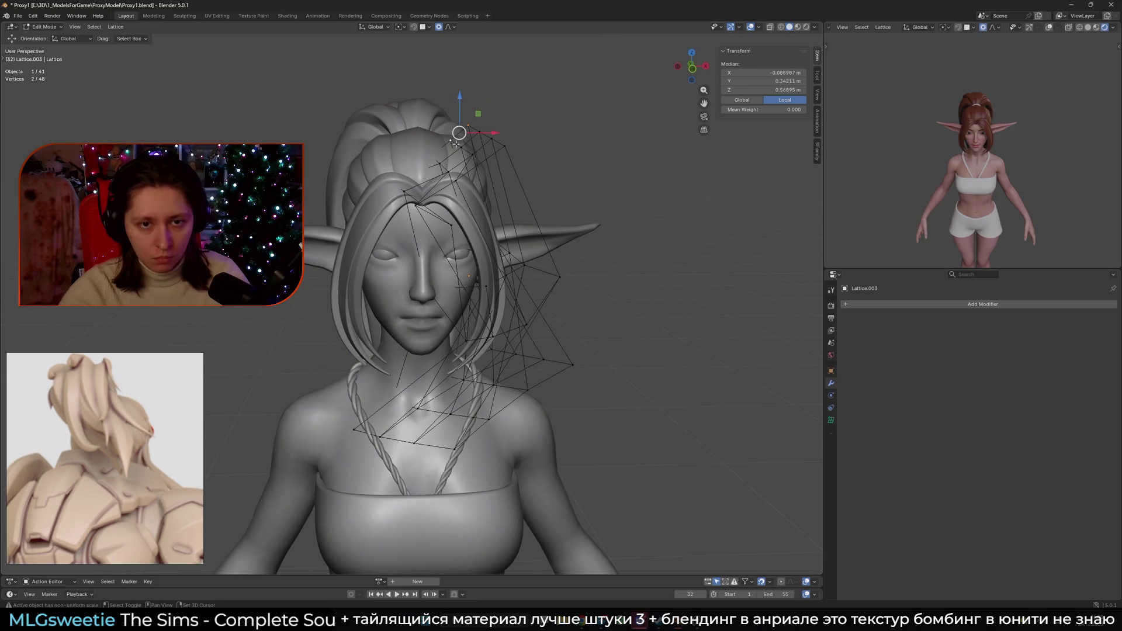
pyautogui.press('g')
pyautogui.hotkey('shift', 'y')
pyautogui.click(478, 149)
pyautogui.moveTo(478, 149)
pyautogui.mouseDown(button='middle')
pyautogui.moveTo(516, 142)
pyautogui.moveTo(508, 156)
pyautogui.moveTo(493, 155)
pyautogui.moveTo(507, 178)
pyautogui.moveTo(585, 201)
pyautogui.moveTo(499, 189)
pyautogui.moveTo(549, 282)
pyautogui.mouseUp(button='middle')
pyautogui.click(532, 157)
# - Shift the two top lattice points sideways above the head, judging the hair with the cage hidden
pyautogui.hotkey('shift', 'alt', 'z')
pyautogui.hotkey('shift', 'alt', 'z')
pyautogui.rightClick(497, 174)
pyautogui.hotkey('shift', 'alt', 'z')
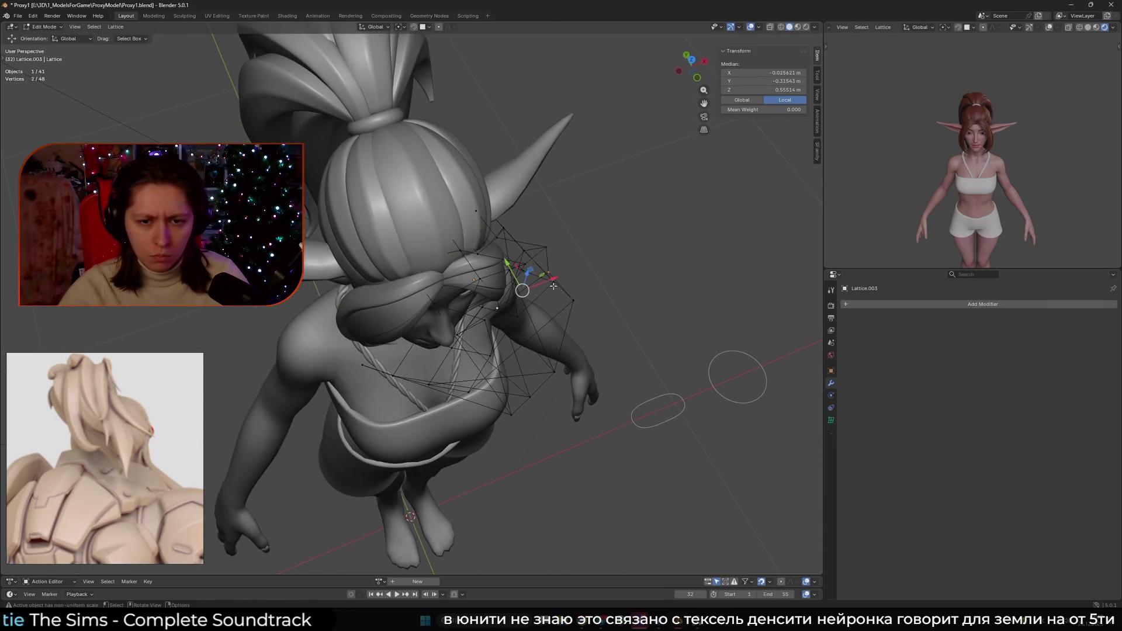
pyautogui.moveTo(531, 279); pyautogui.dragTo(548, 263)
pyautogui.moveTo(548, 263); pyautogui.dragTo(510, 270, button='middle')
pyautogui.scroll(3, 510, 270)
pyautogui.hotkey('shift', 'alt', 'z')
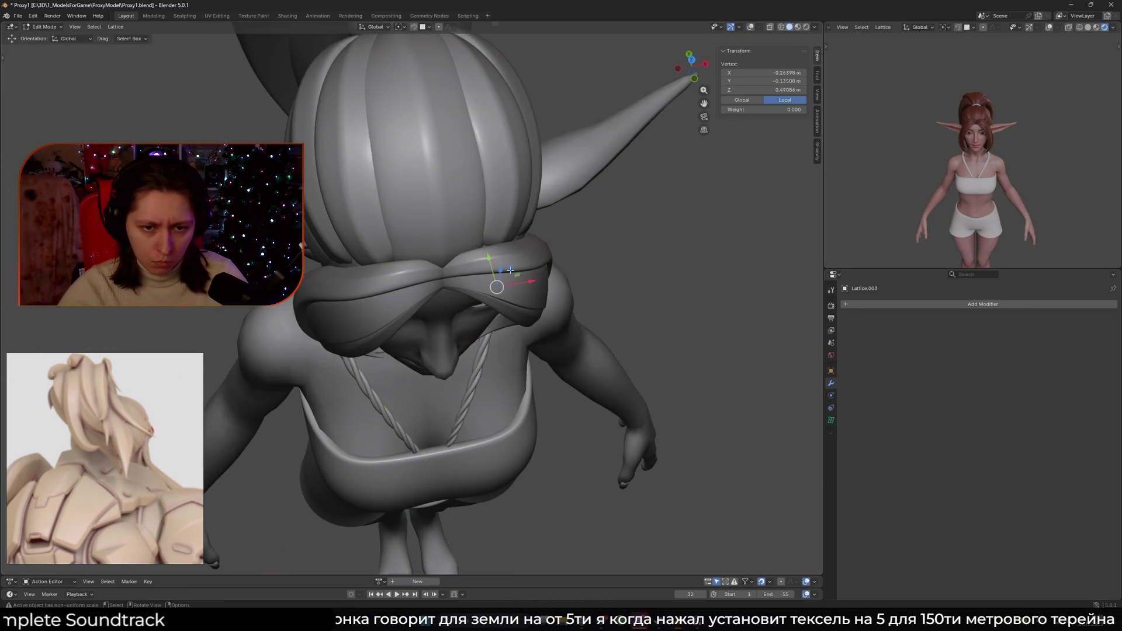
pyautogui.click(483, 298)
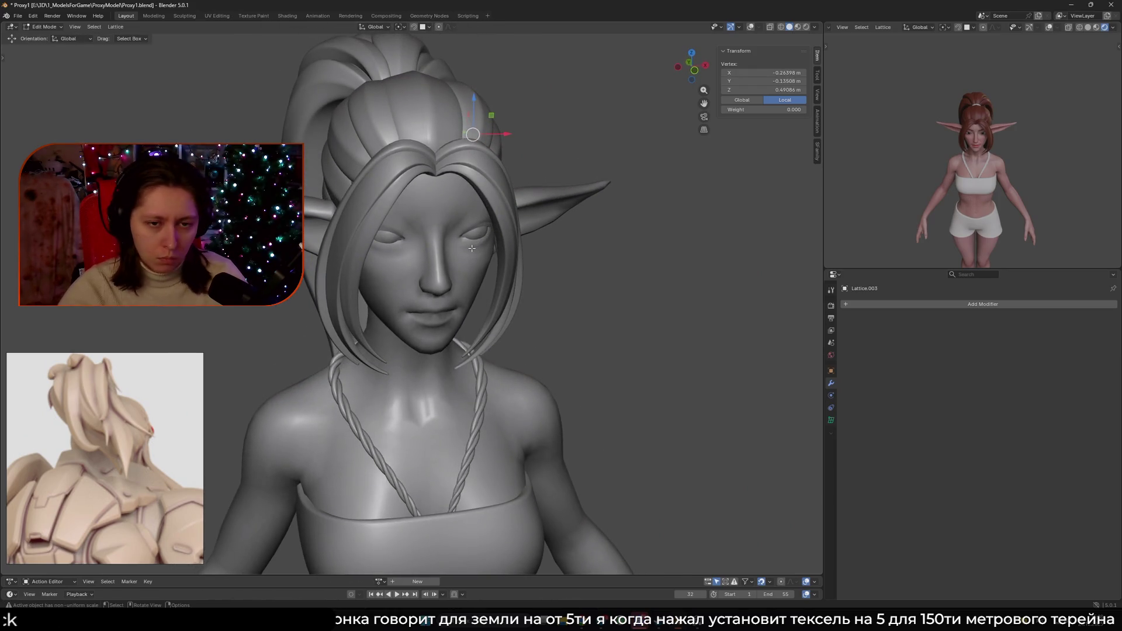
pyautogui.hotkey('shift', 'alt', 'z')
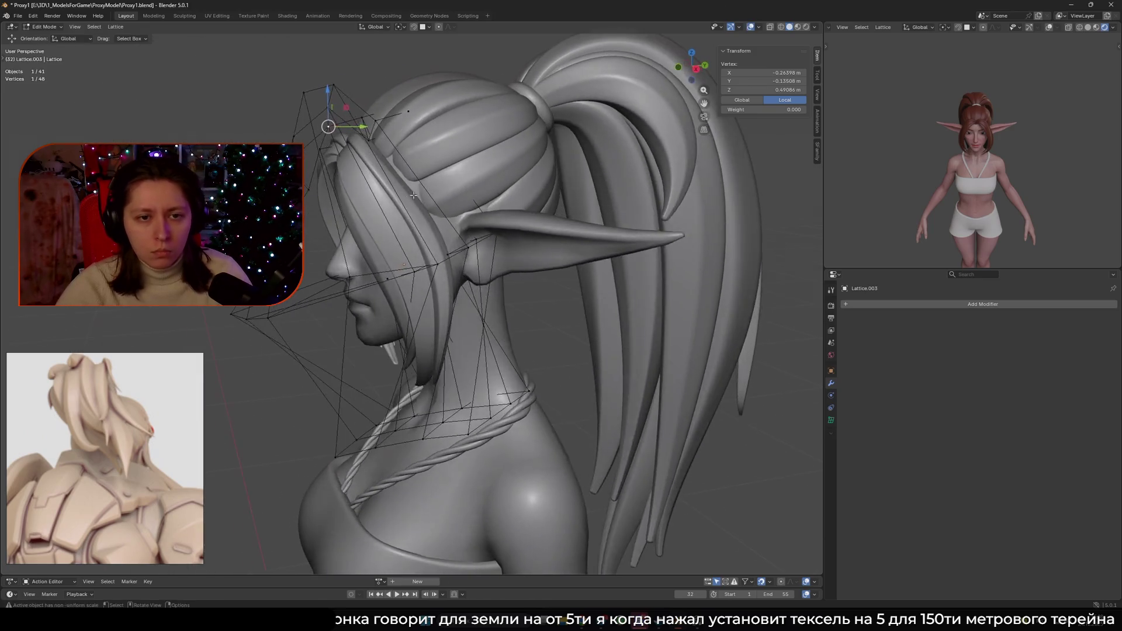